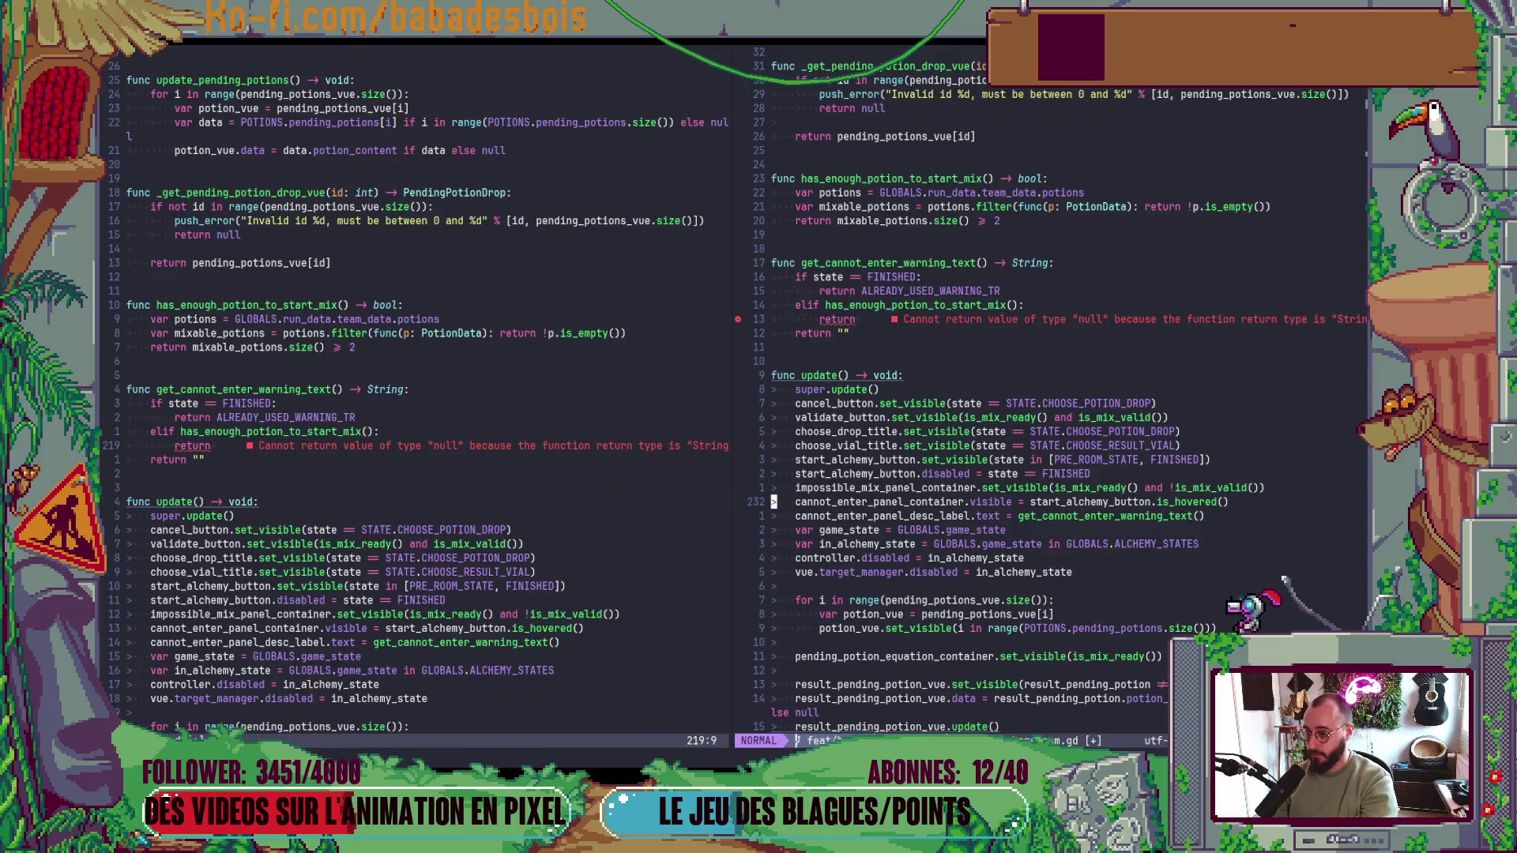
- Make line 219 return INSUFFICIENT_POTION_NB_WARNING_TR and save AlchemyRoom.gd
key(g)
key(g)
key(j)
key(b)
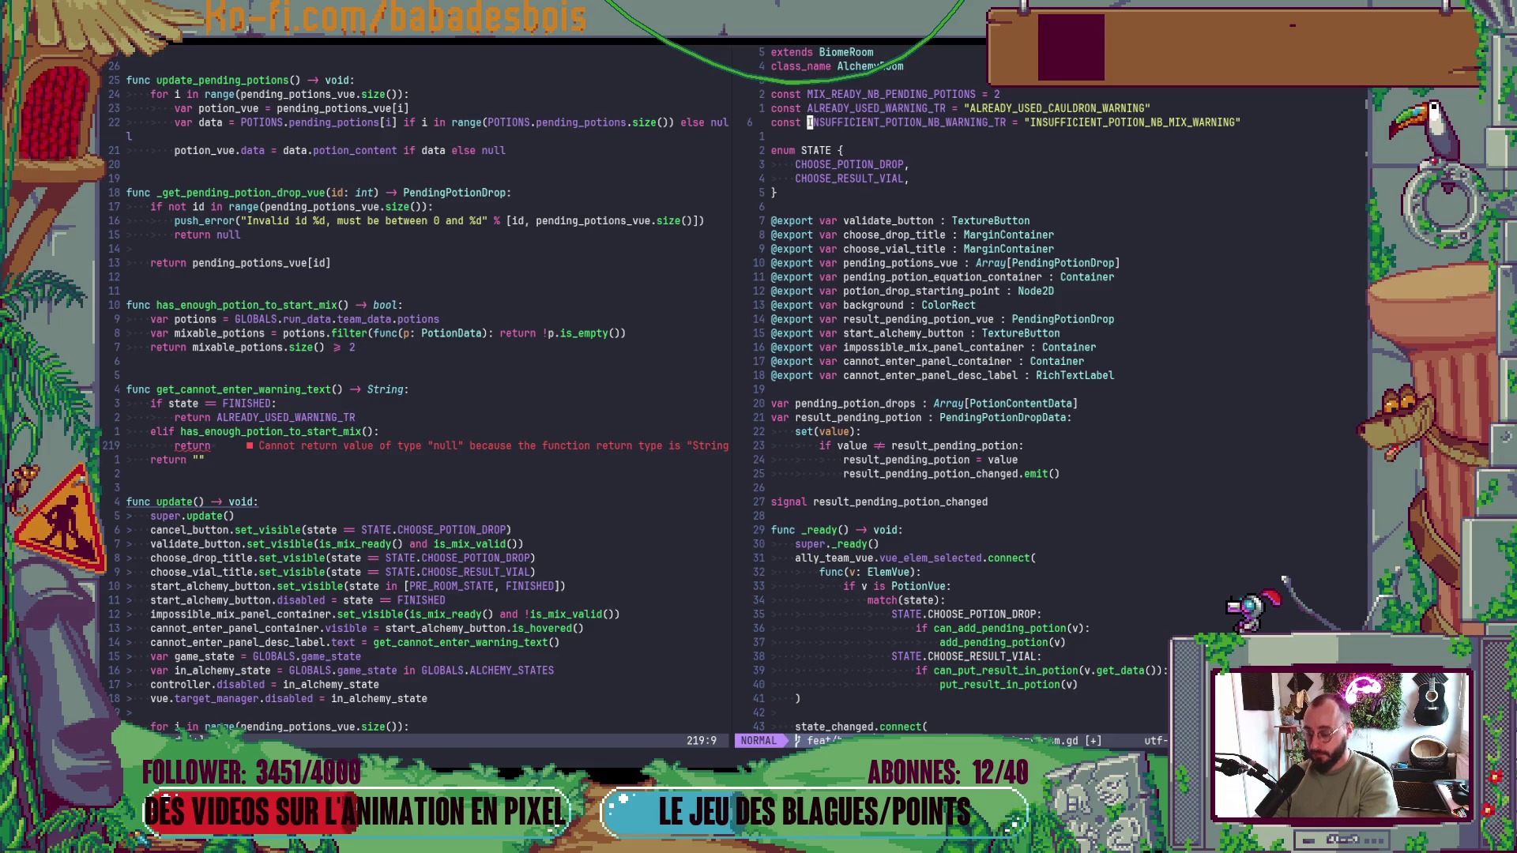
key(ctrl+w)
text(h)
text( INSUFFICIENT_POTION_NB_WARNING_TR)
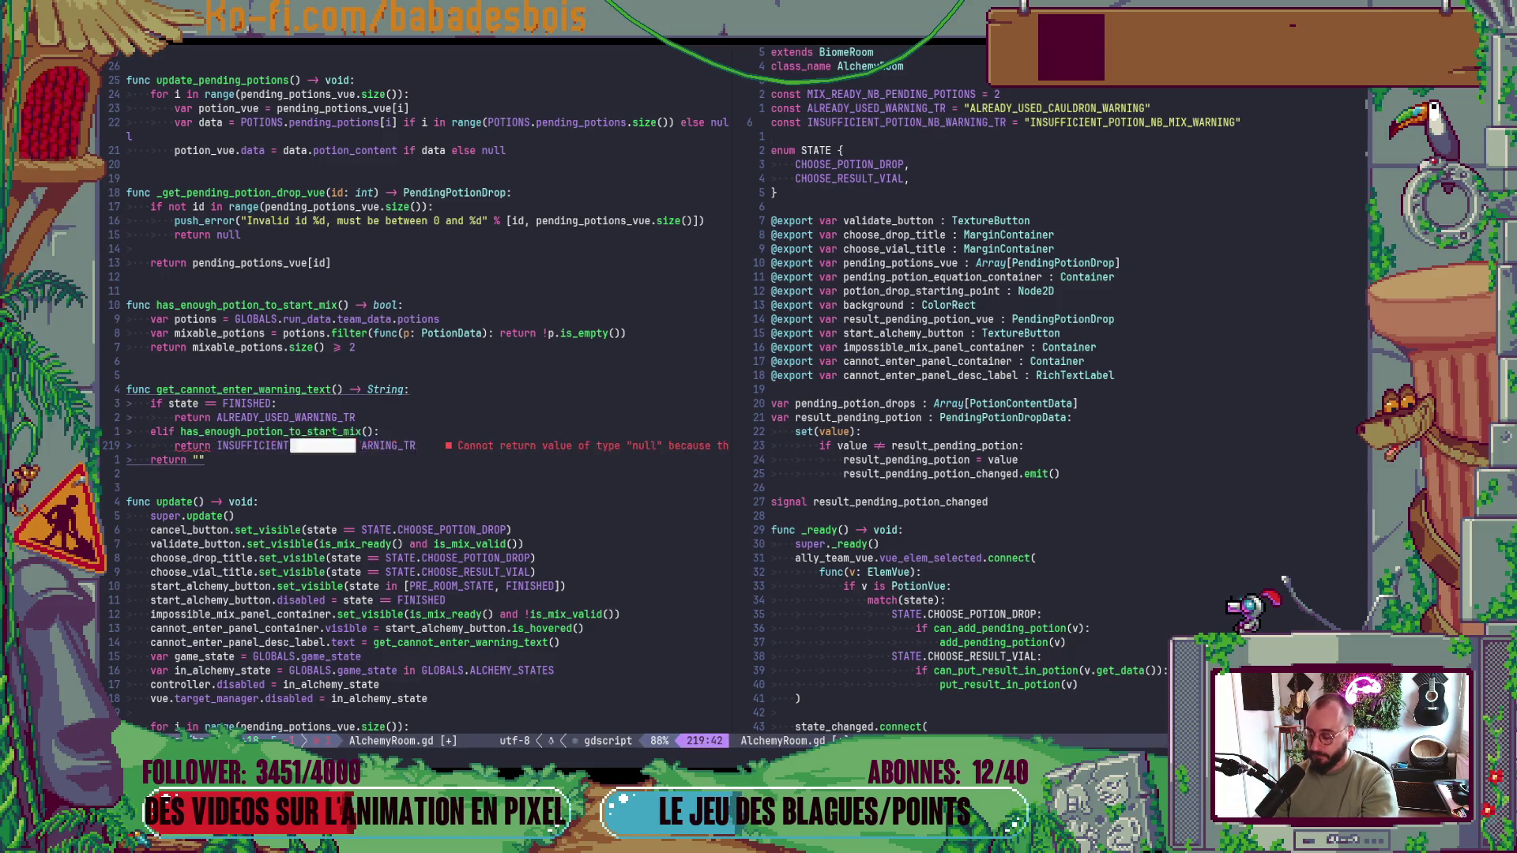
key(Escape)
text(:w)
key(Return)
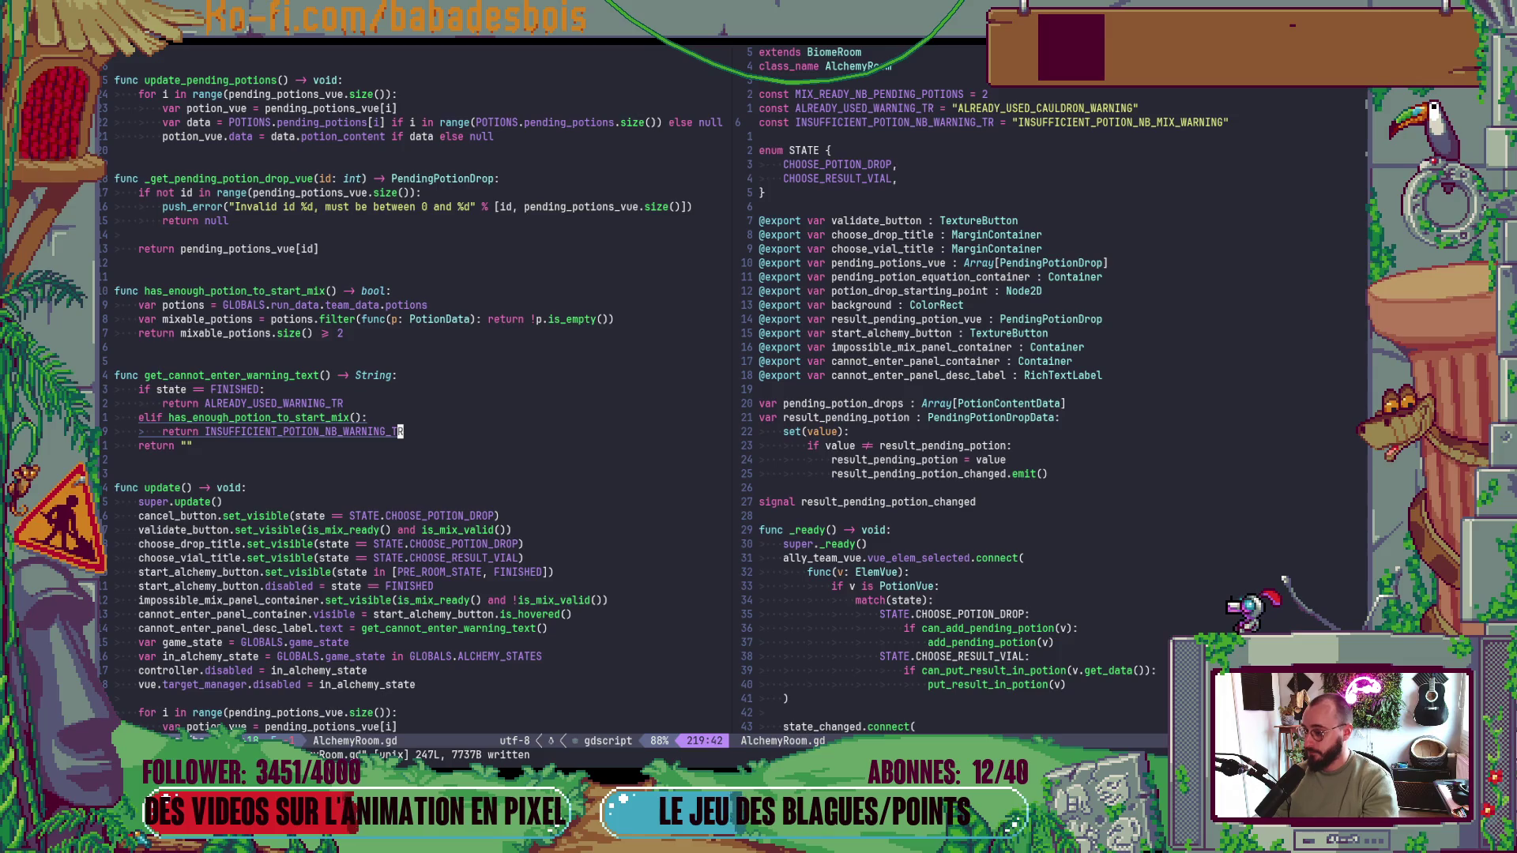
- Switch to the Godot editor and show the AlchemyLabBiomeRoom scene in 2D
scroll(344, 333, down, 3)
key(alt+Tab)
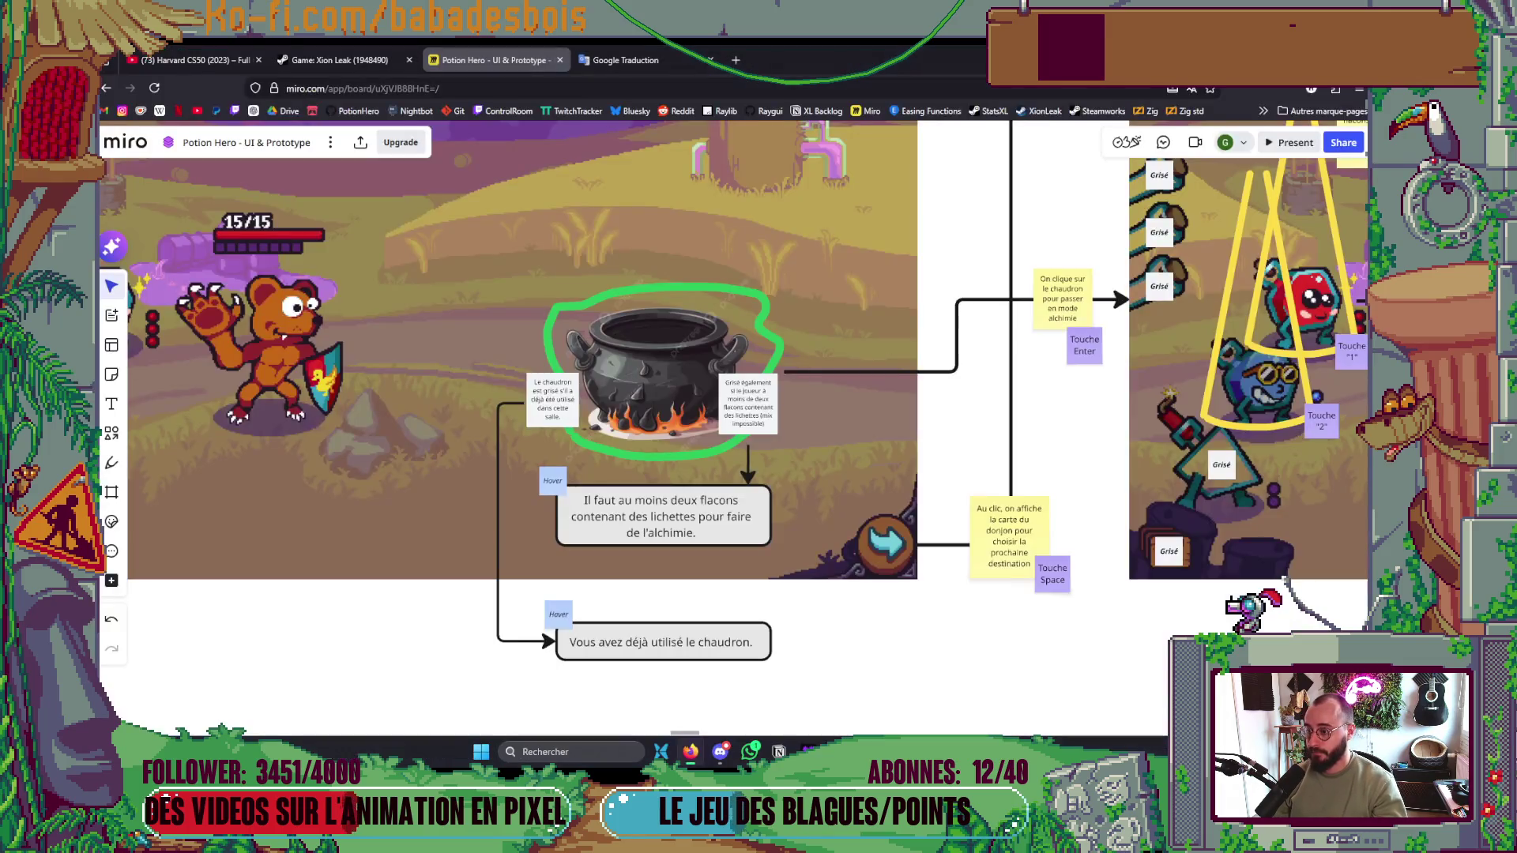
key(alt+Tab)
key(alt+Tab)
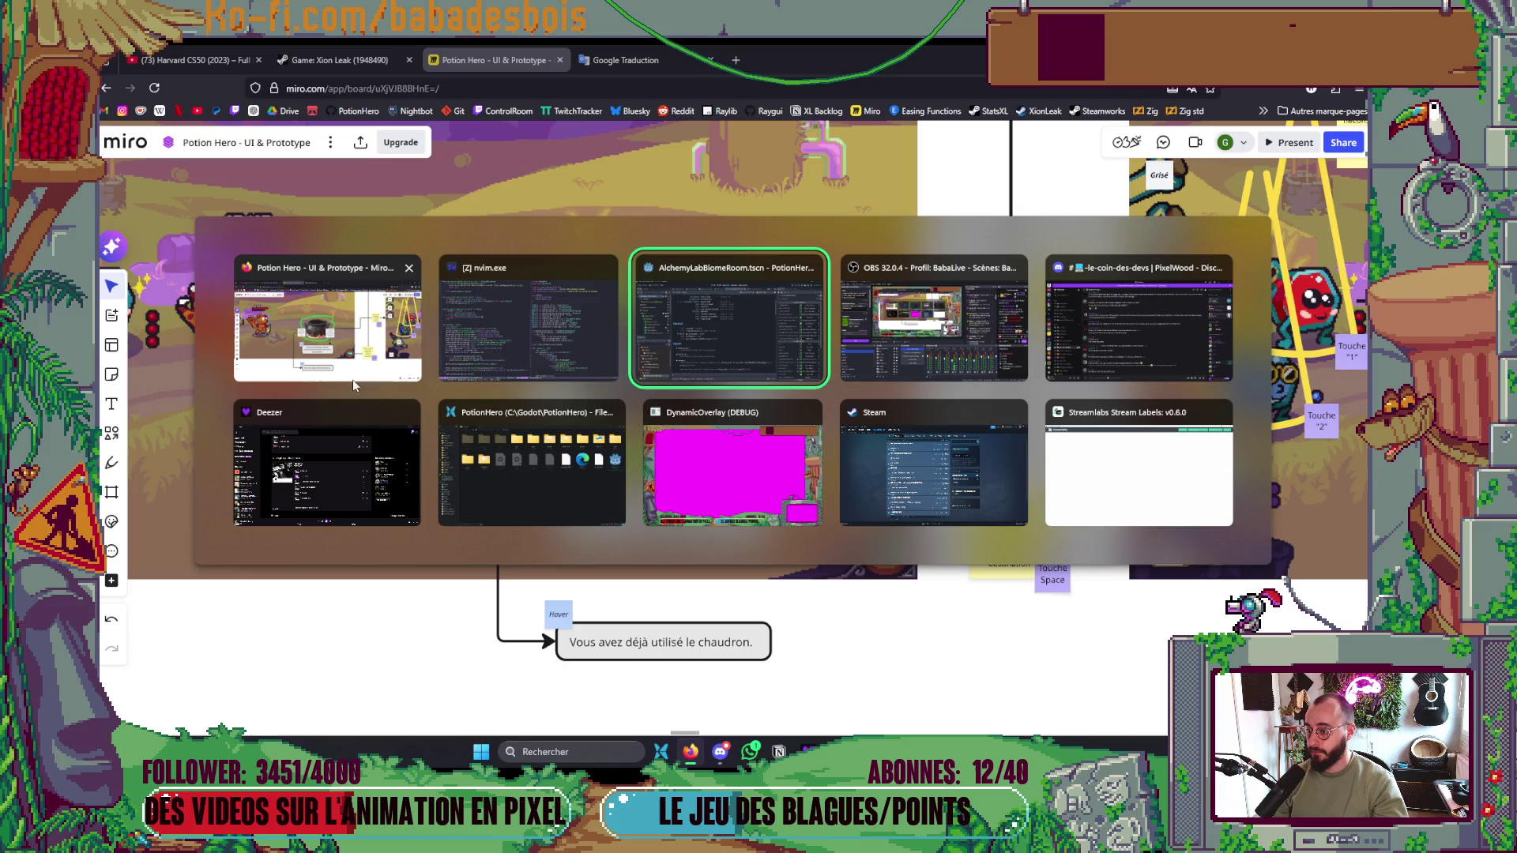
click(519, 348)
key(alt+Tab)
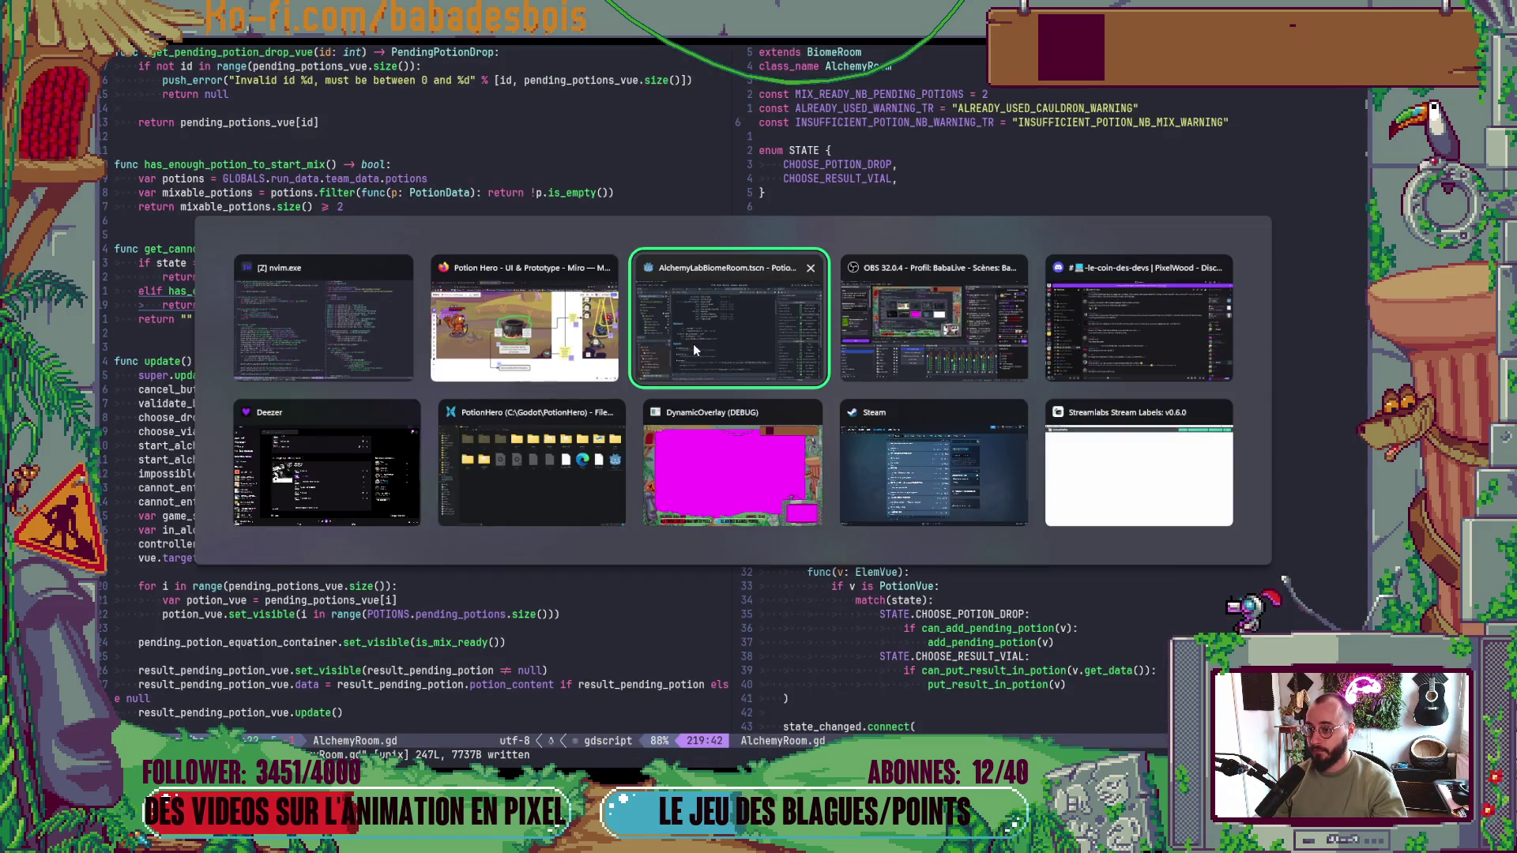
click(694, 344)
click(630, 79)
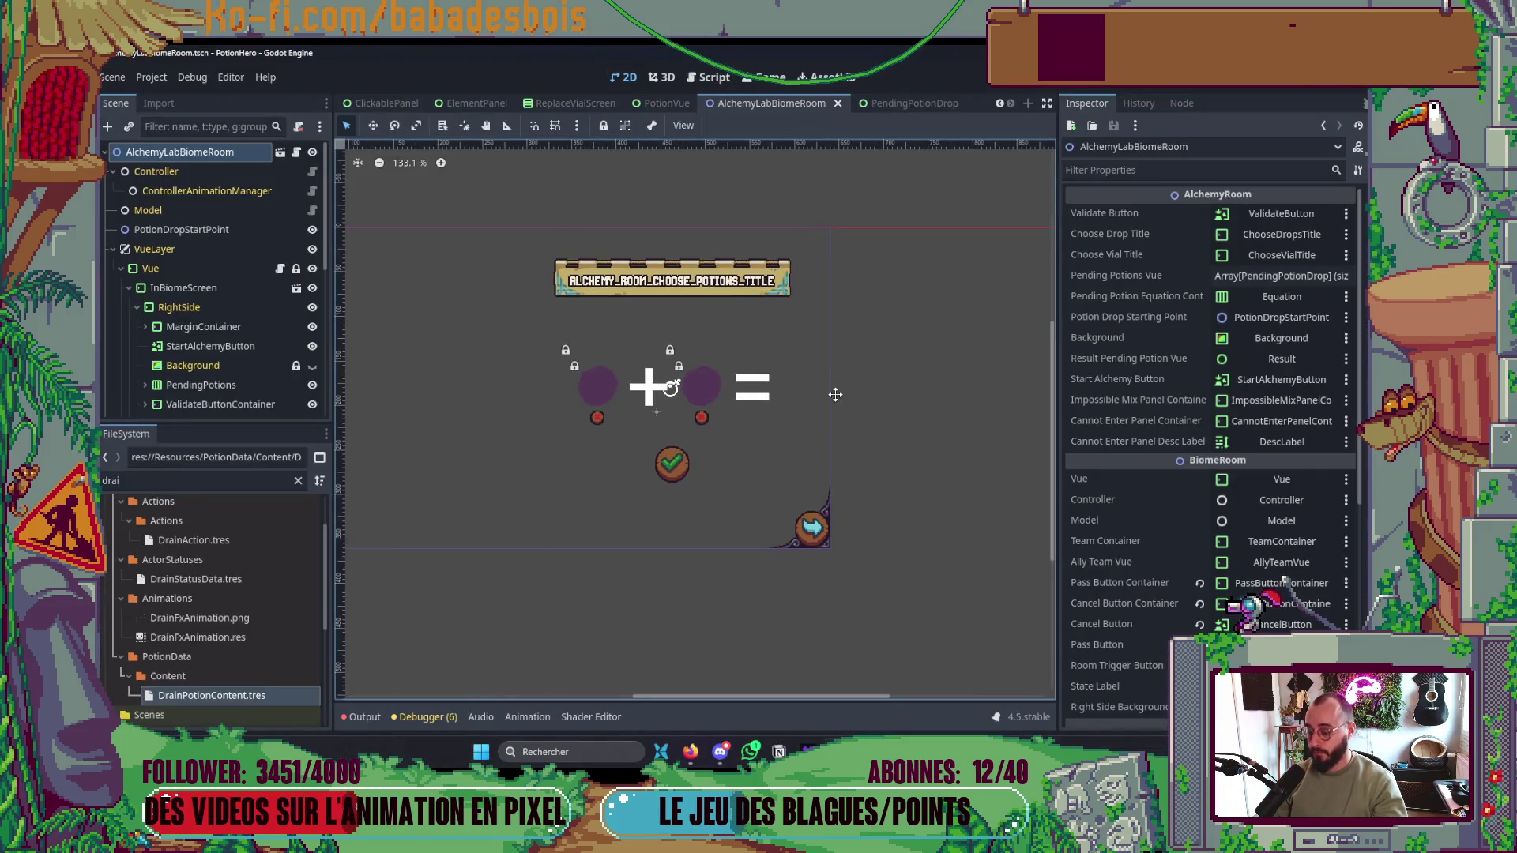
- Run the game until the bear fight, stop it, and return to the code editor
key(F5)
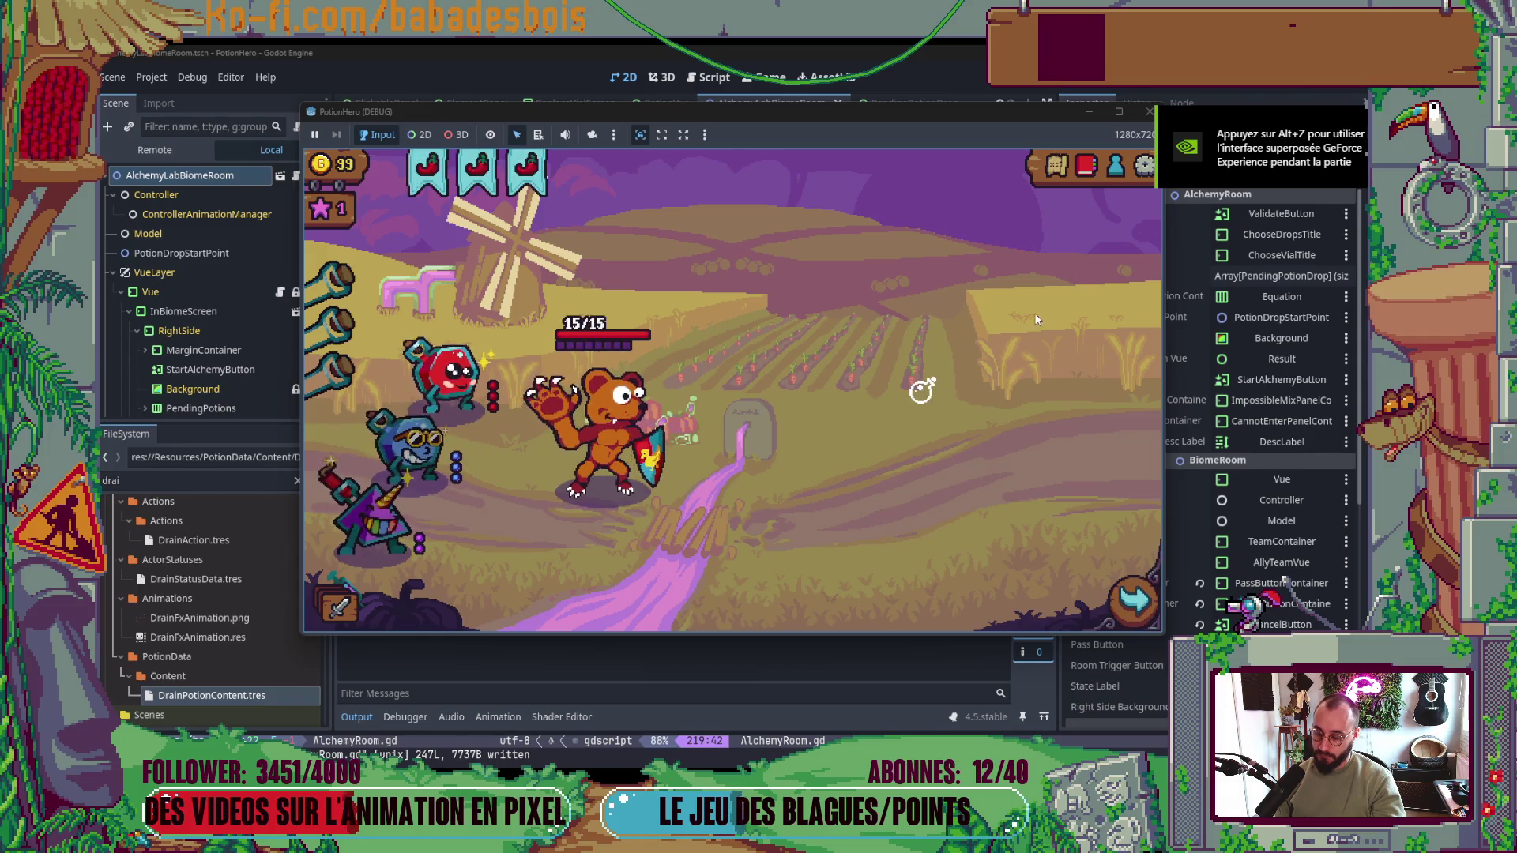
click(1149, 112)
key(alt+Tab)
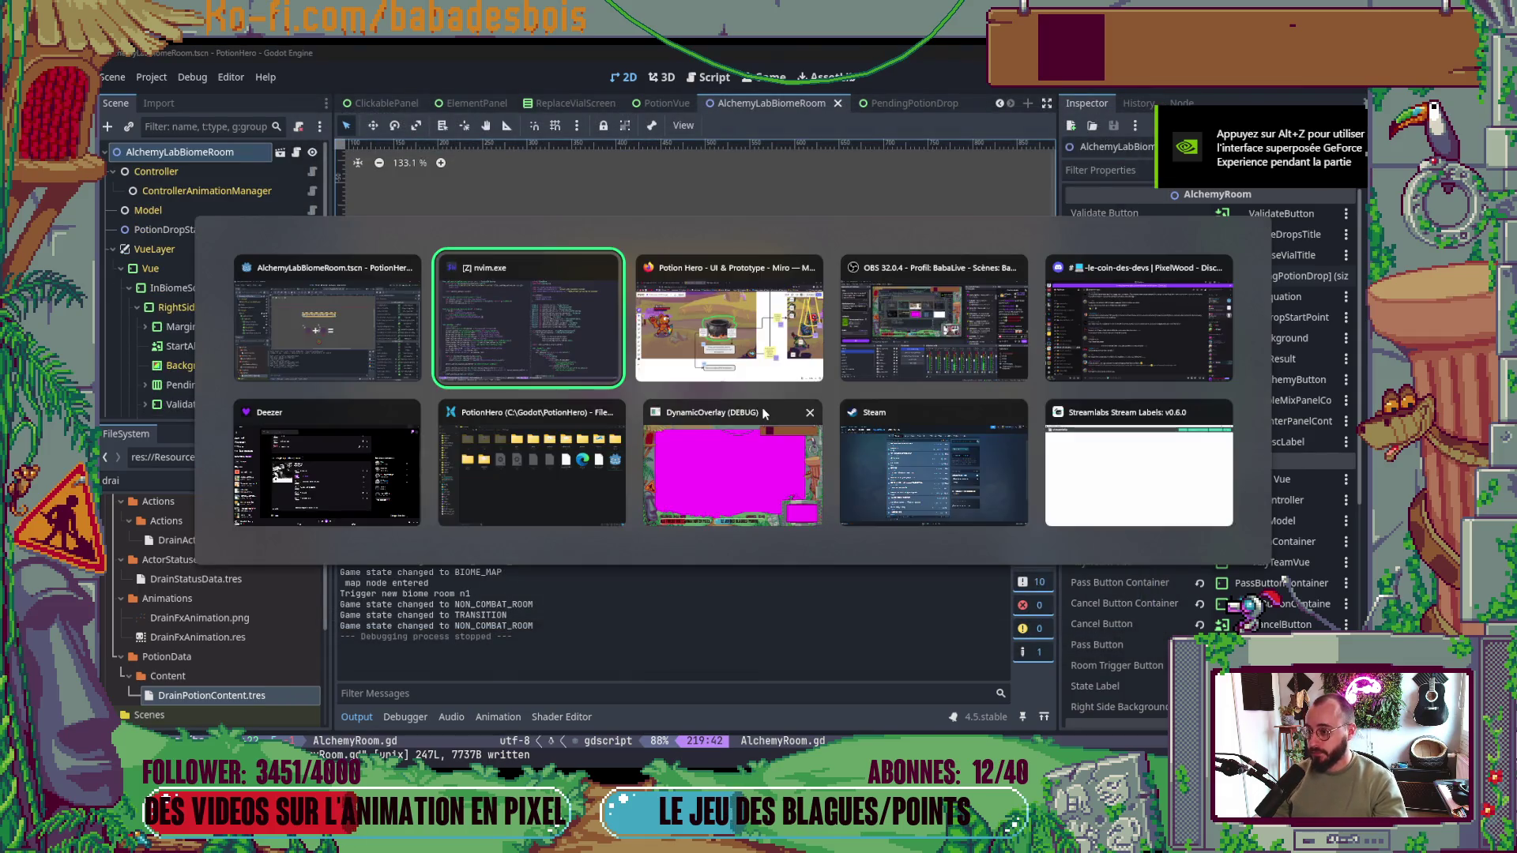
- Open a new line above the cancel_button connection in _ready and browse completions
scroll(420, 281, up, 10)
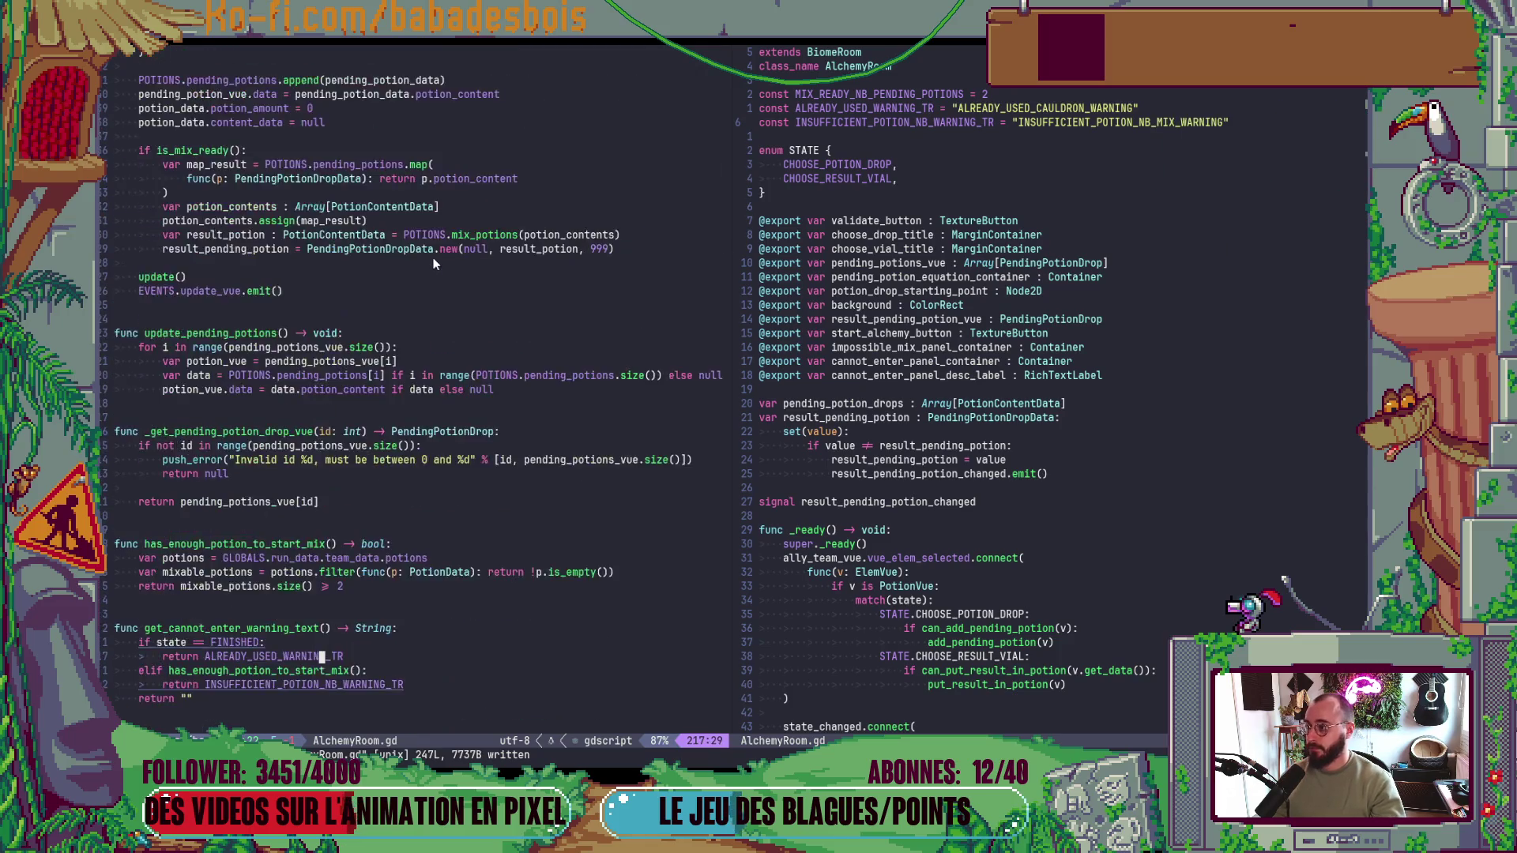
scroll(401, 324, up, 20)
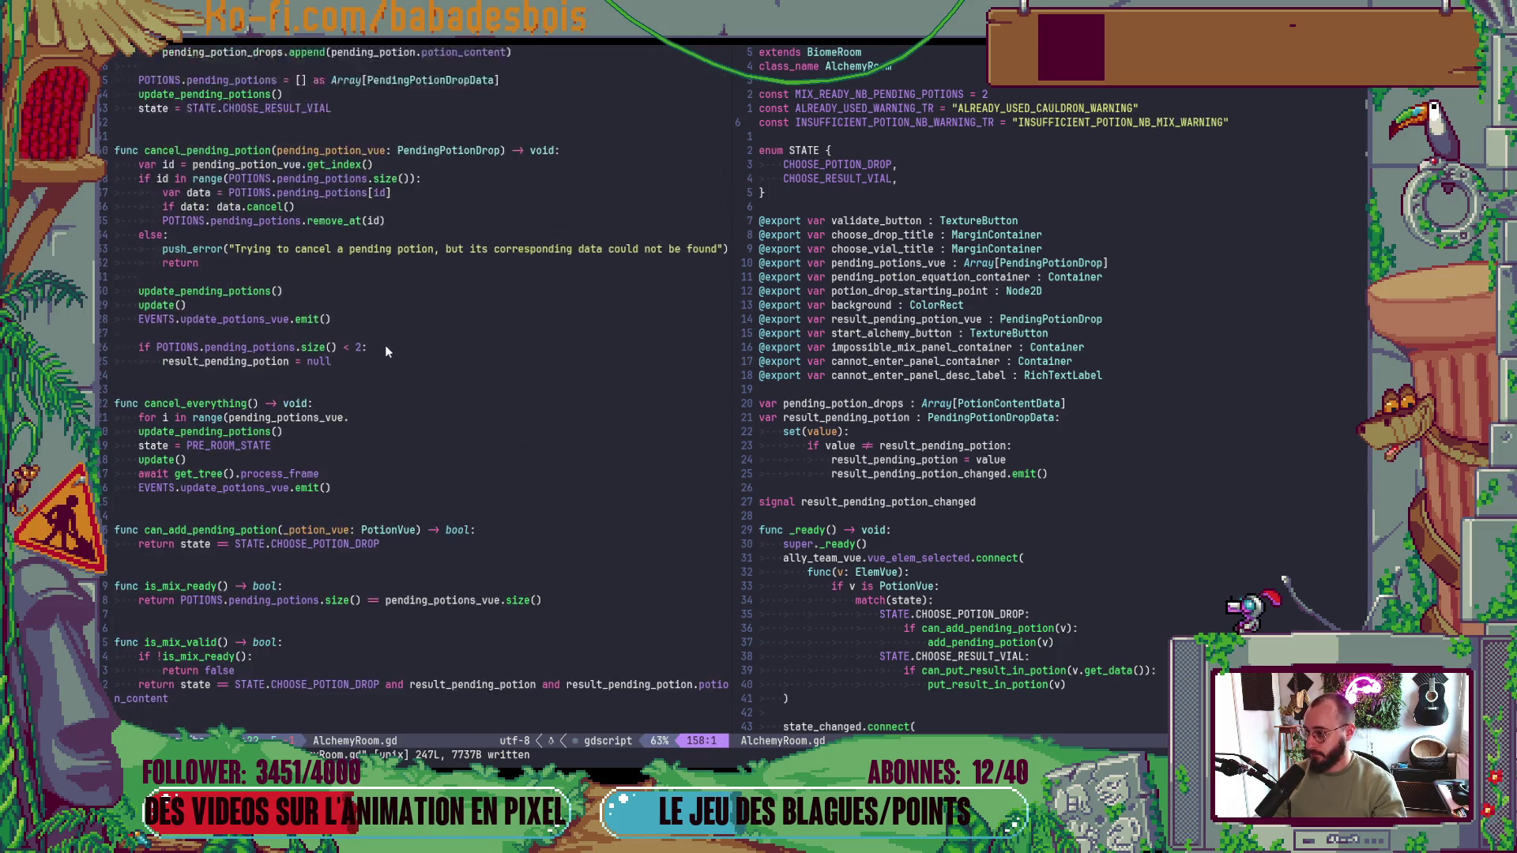
click(1018, 317)
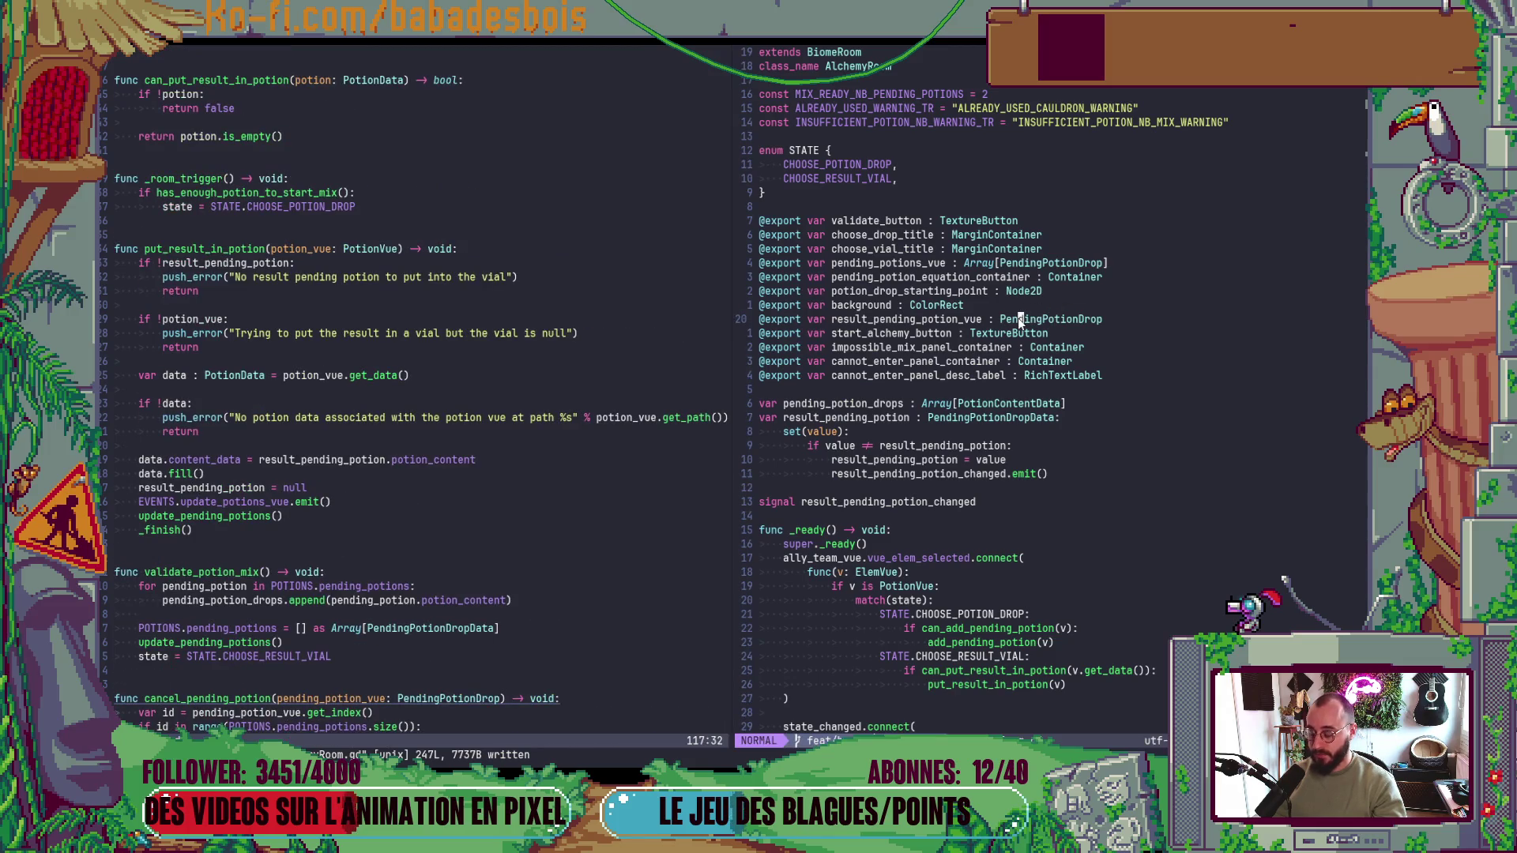
scroll(994, 367, down, 9)
scroll(983, 417, down, 4)
click(961, 459)
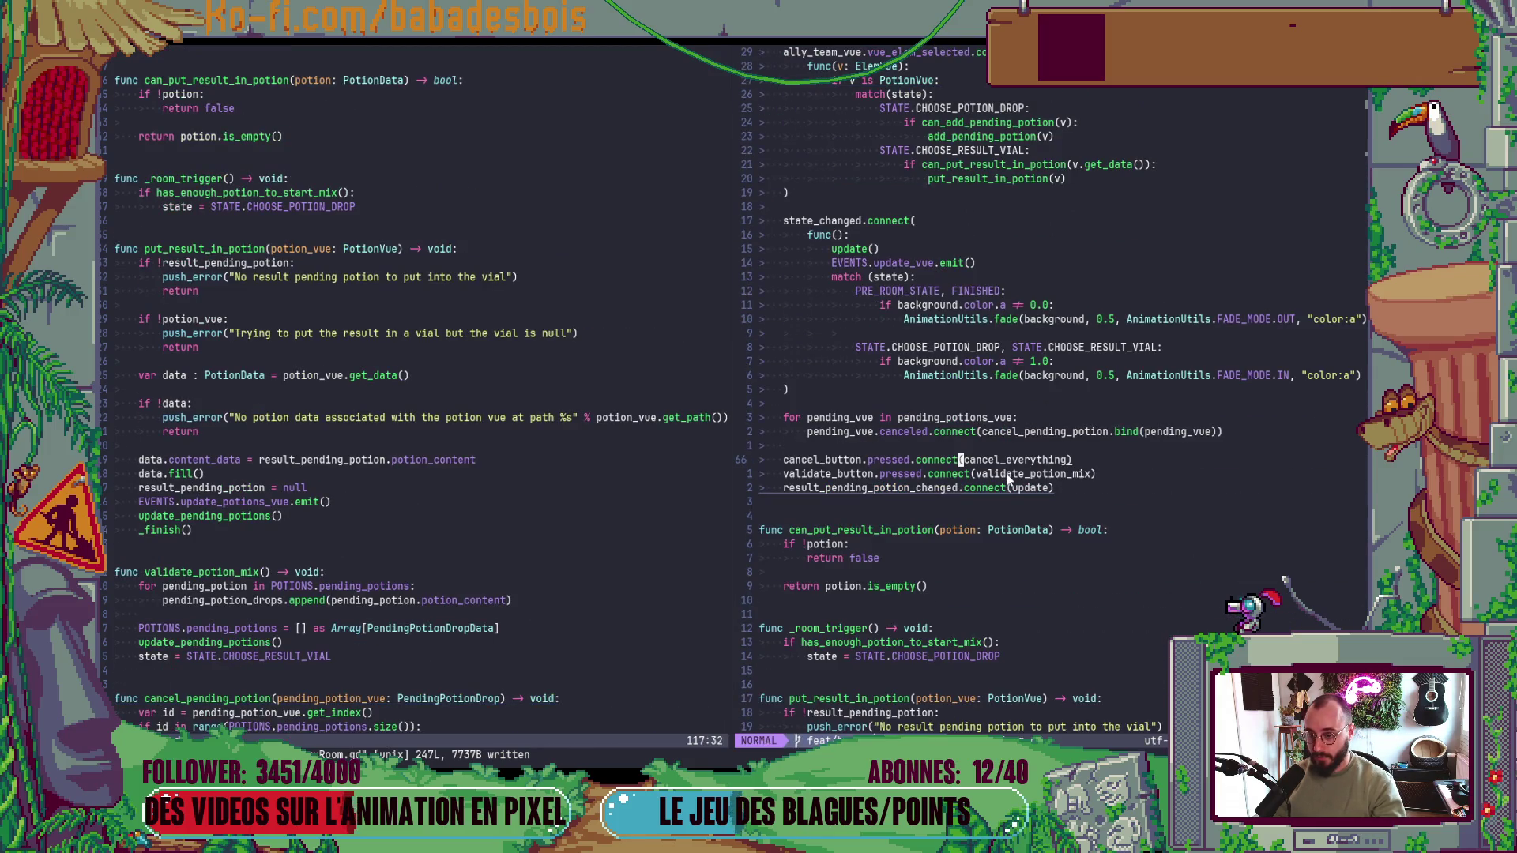
text(Oenter)
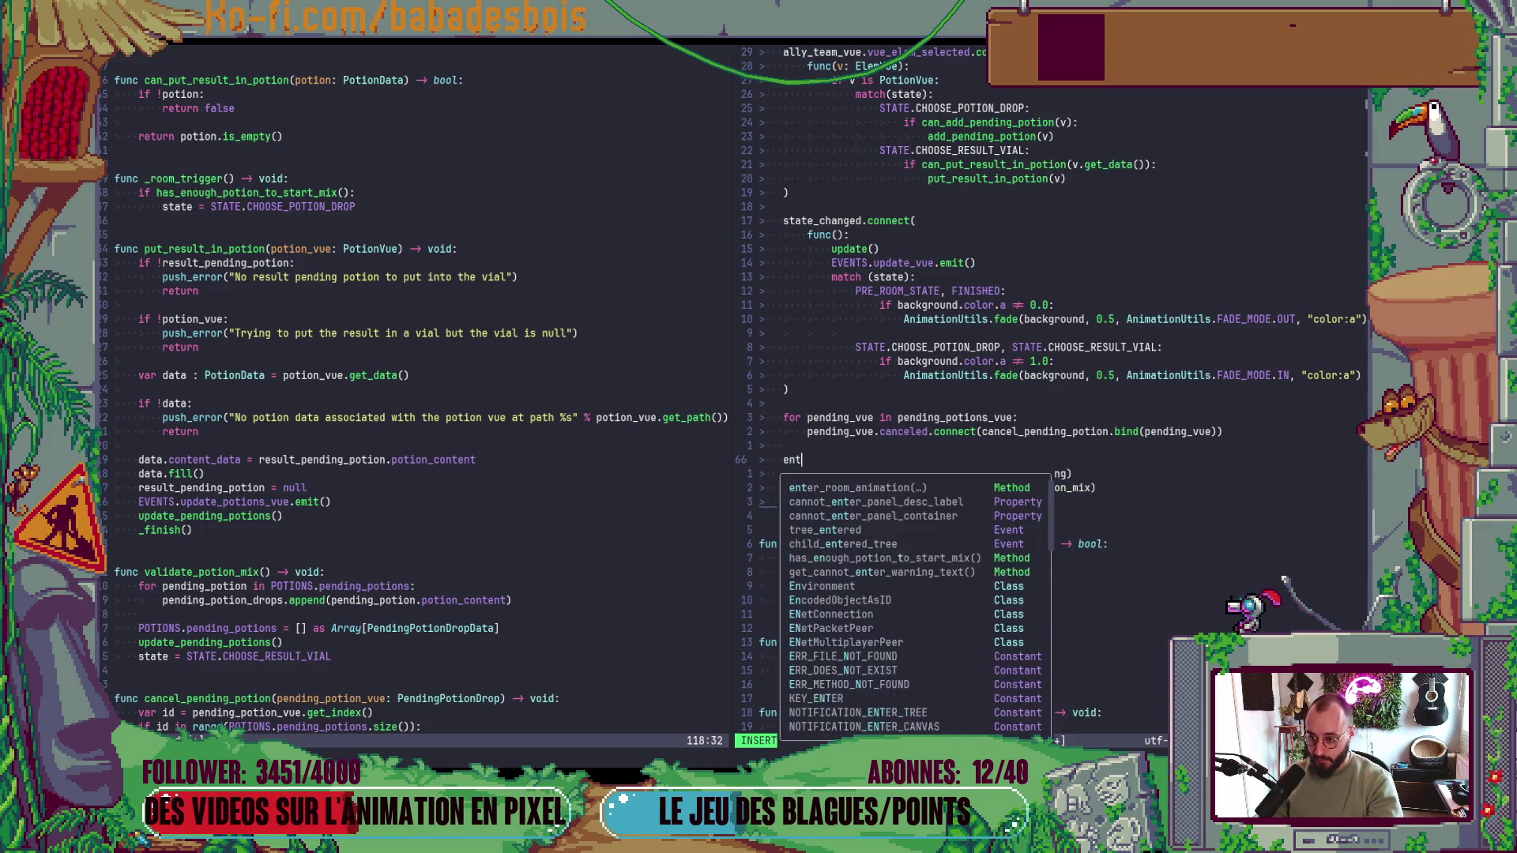
key(Tab)
key(Tab)
key(Tab)
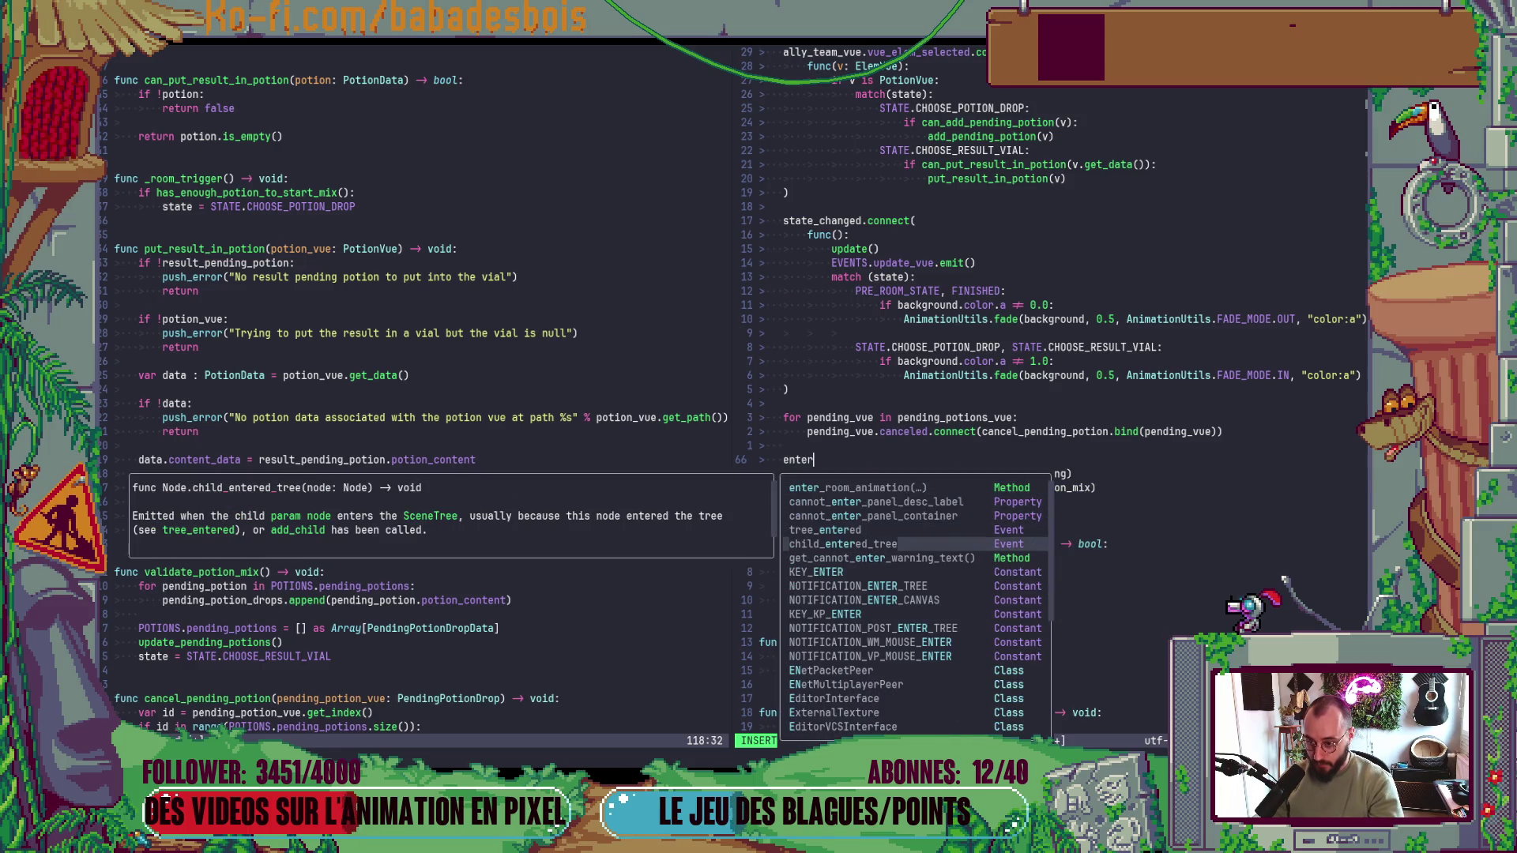
key(shift+Tab)
key(Escape)
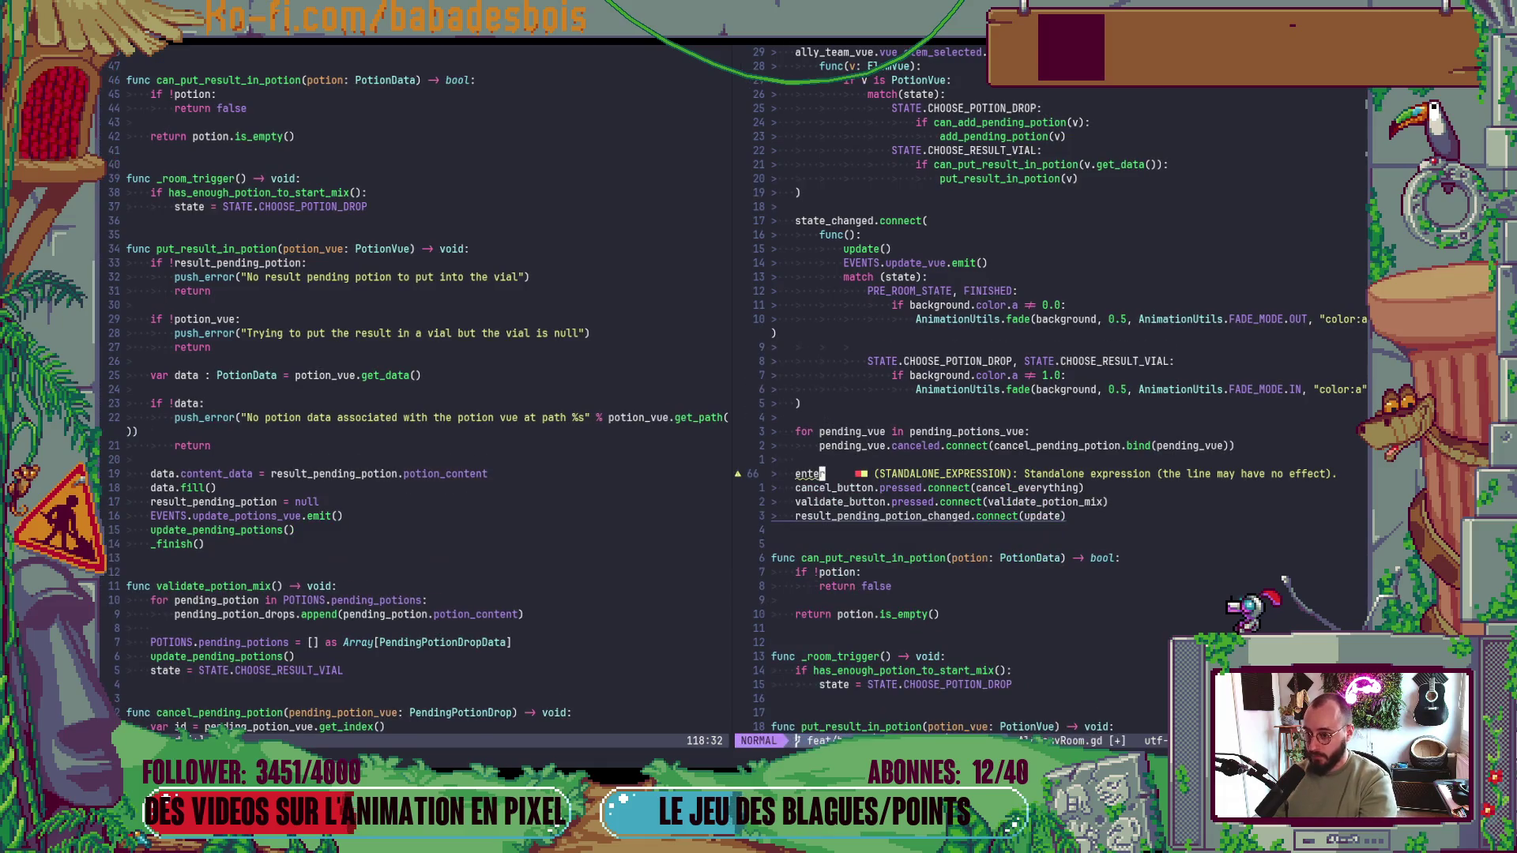
- Look up the update function via the function list, then return to the new line
key(ctrl+w)
key(h)
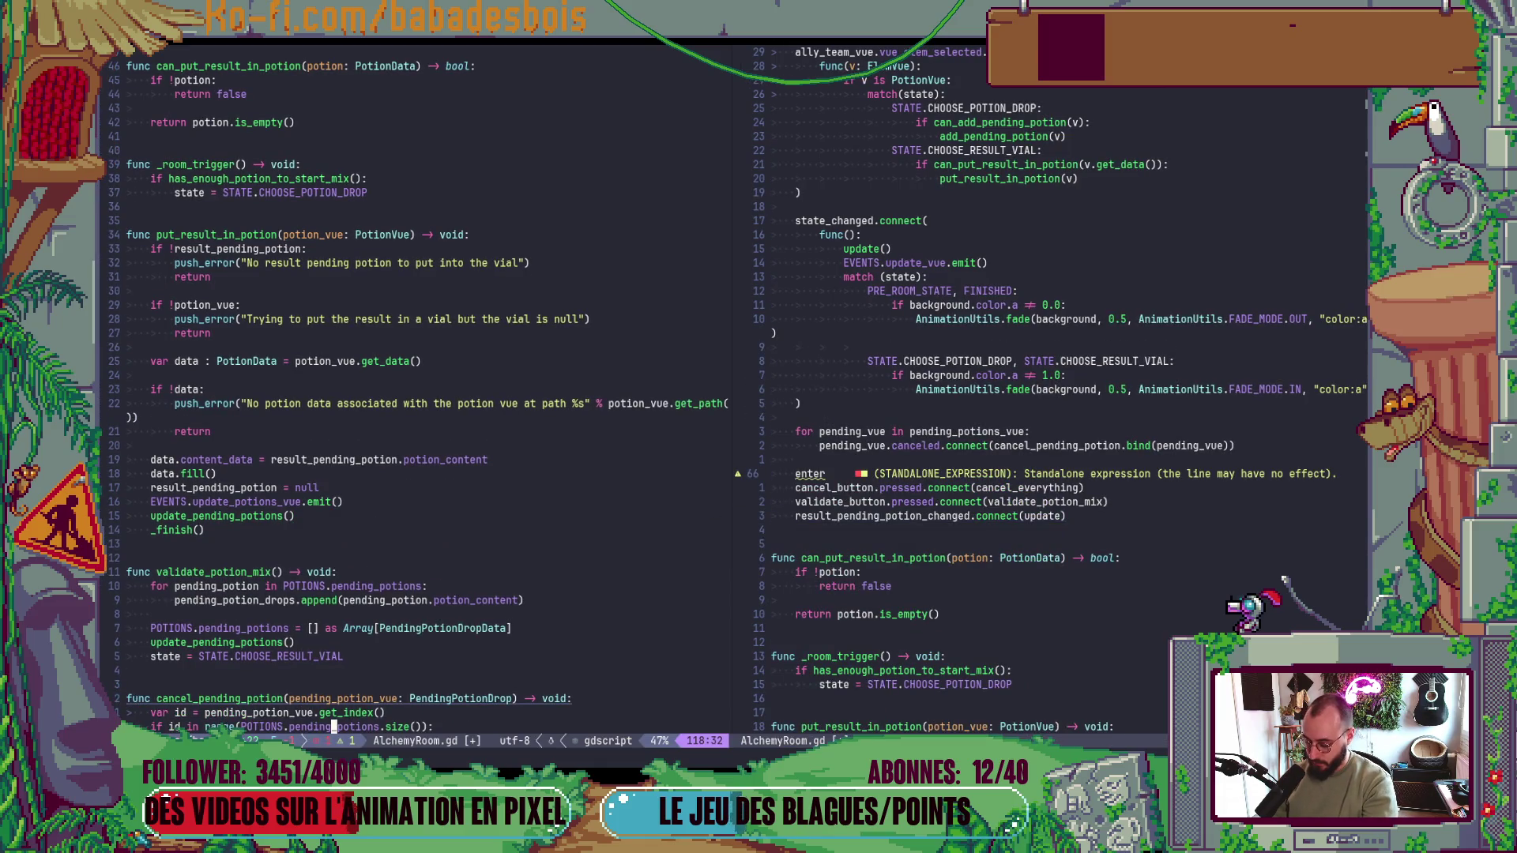
key(space)
key(s)
key(s)
text(up)
key(Return)
key(j)
key(j)
key(j)
key(k)
key(j)
key(j)
key(j)
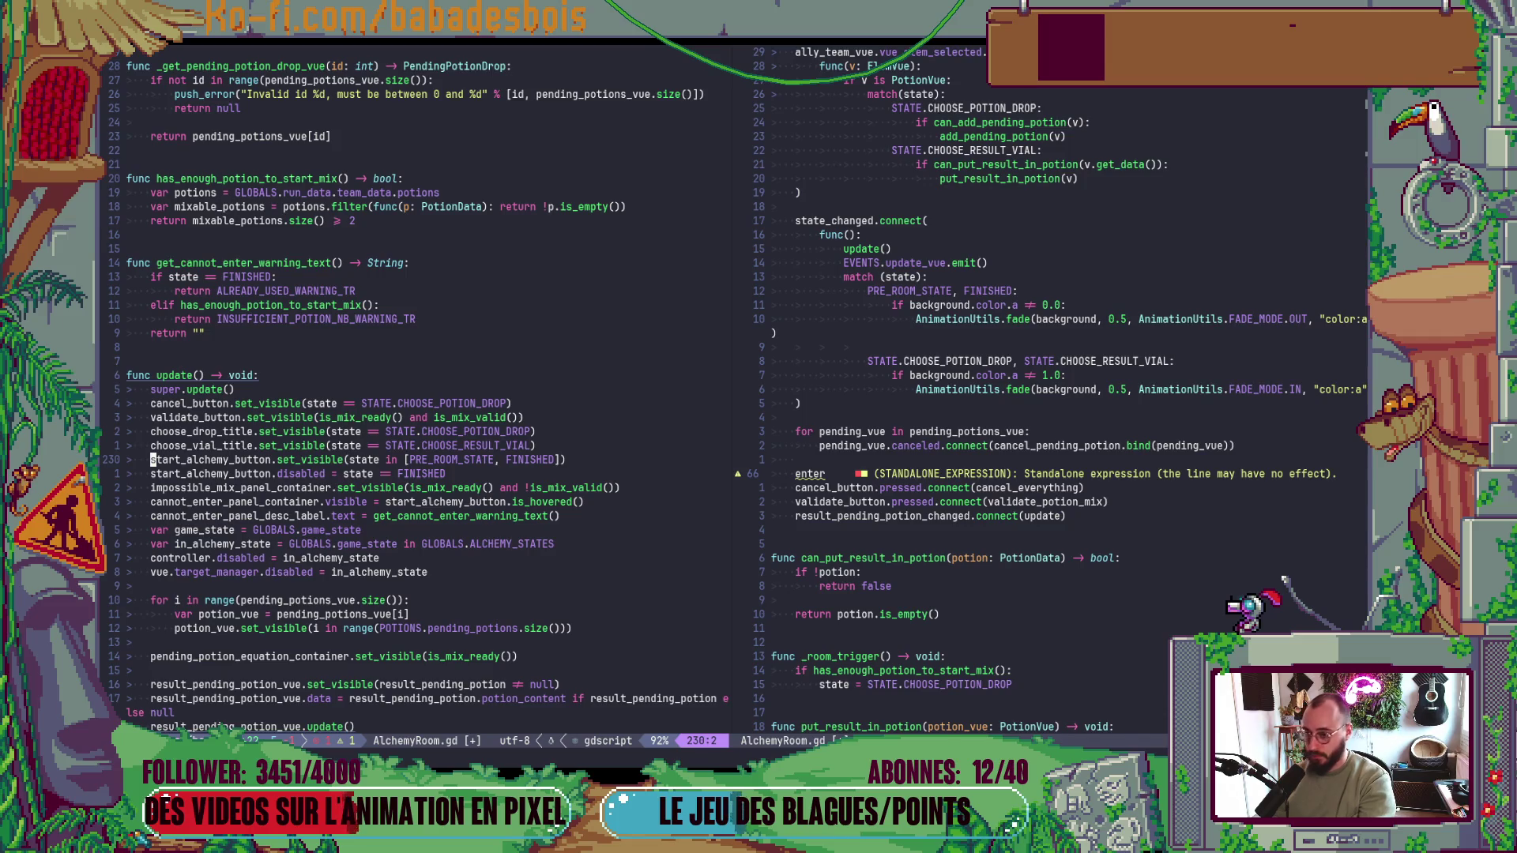
click(821, 474)
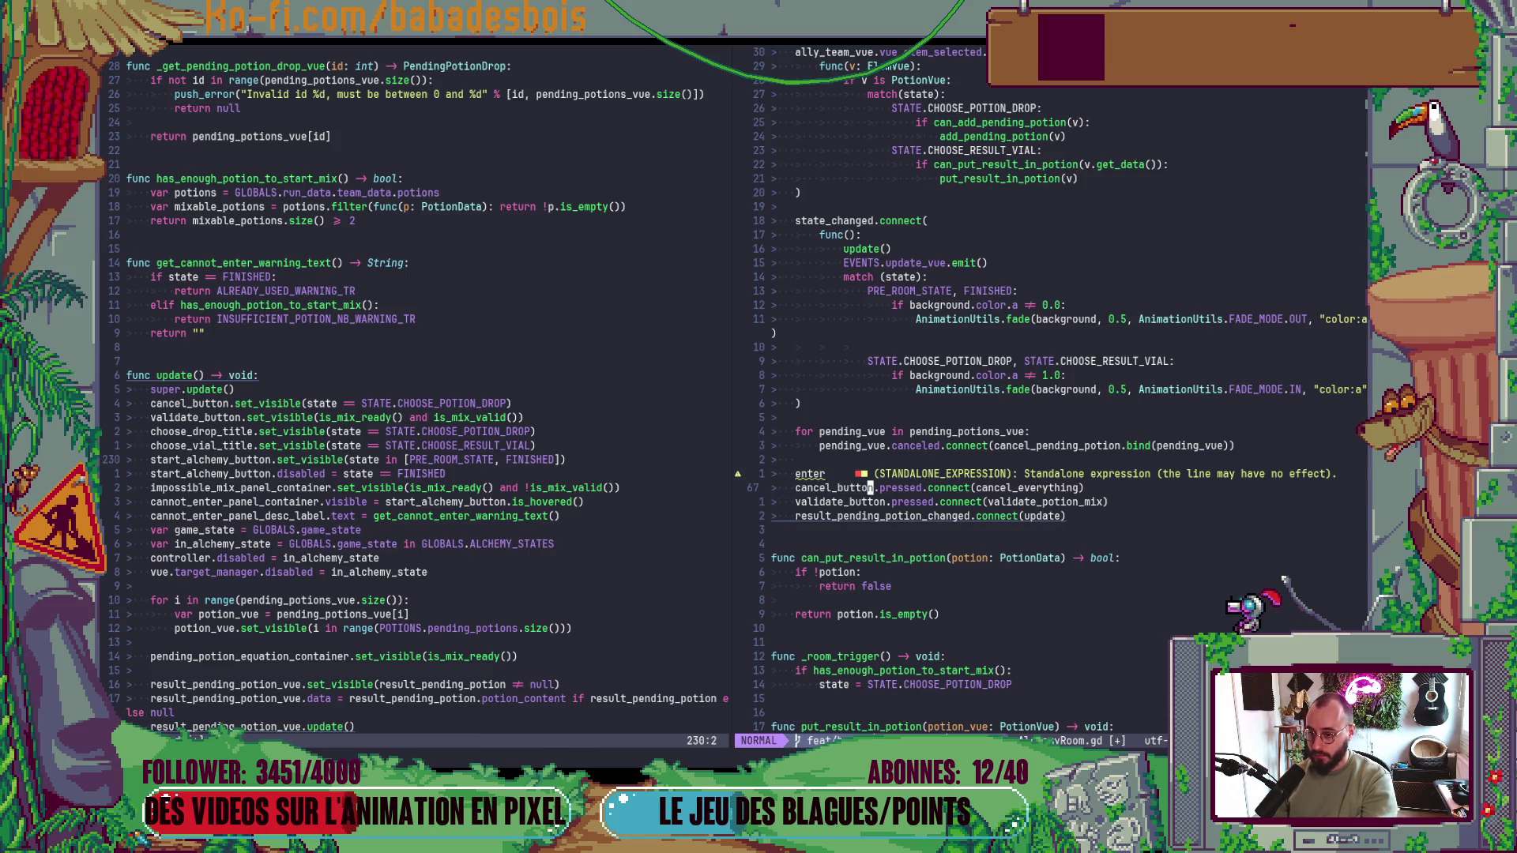
- Add start_alchemy_button.mouse_entered.connect(update) and duplicate the line
key(c)
key(c)
text(start_alchemy_button.t)
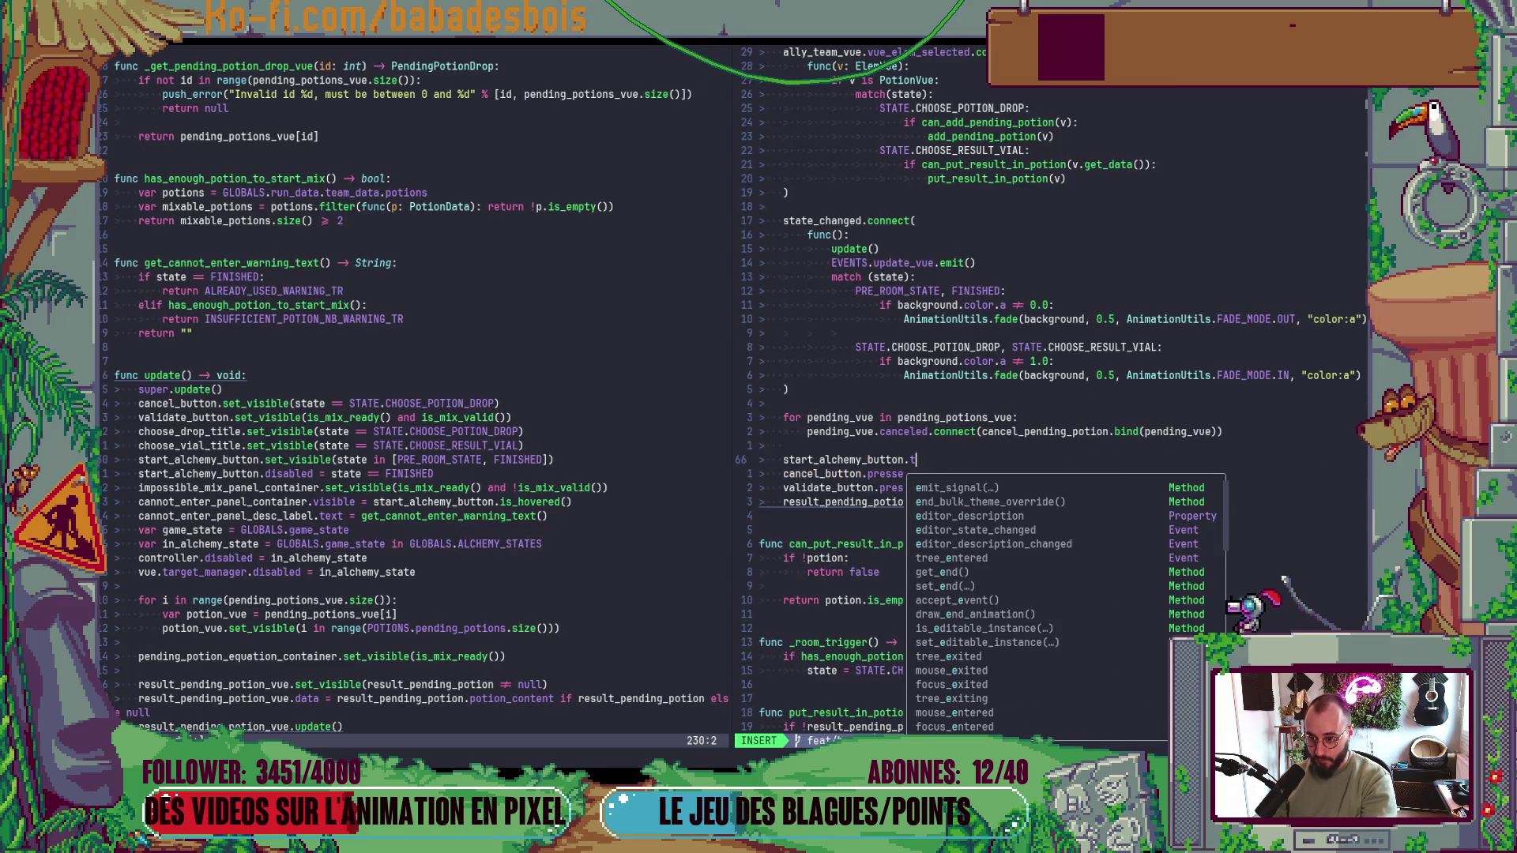
key(BackSpace)
text(mou)
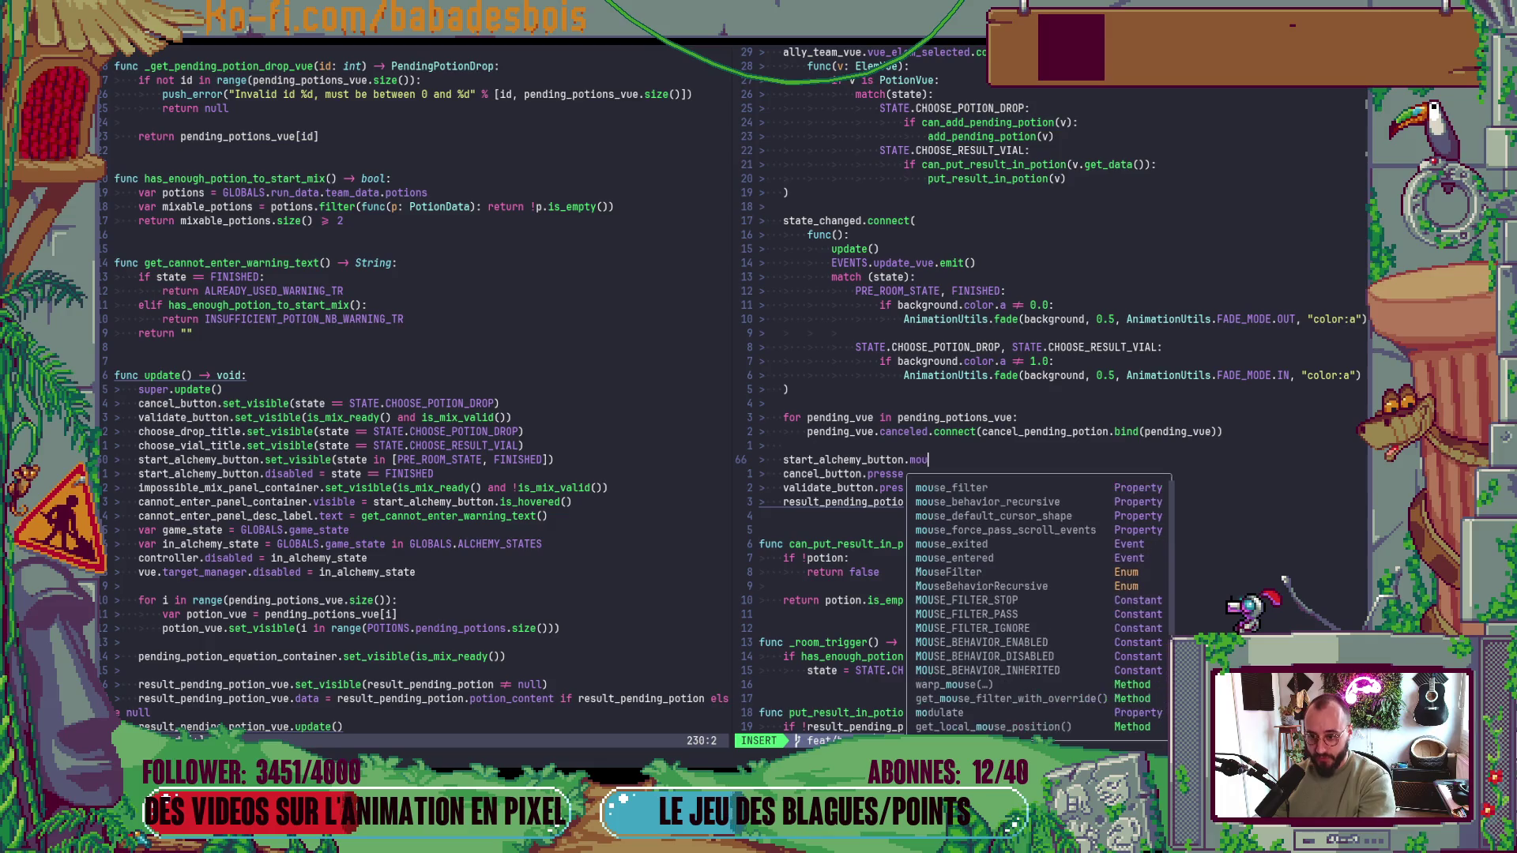
text(se_entered)
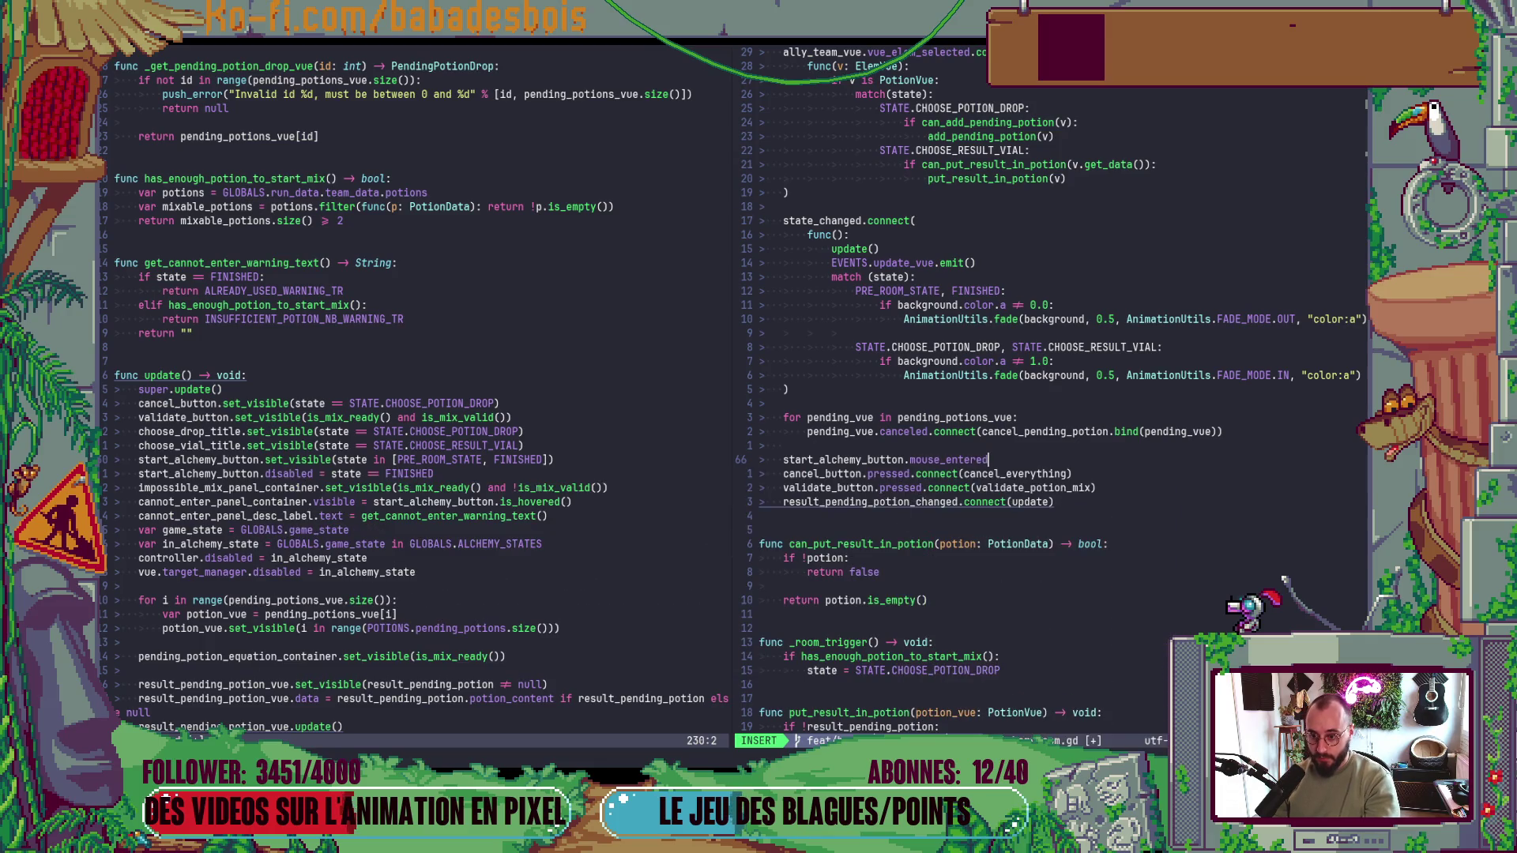
text(.connect(up)
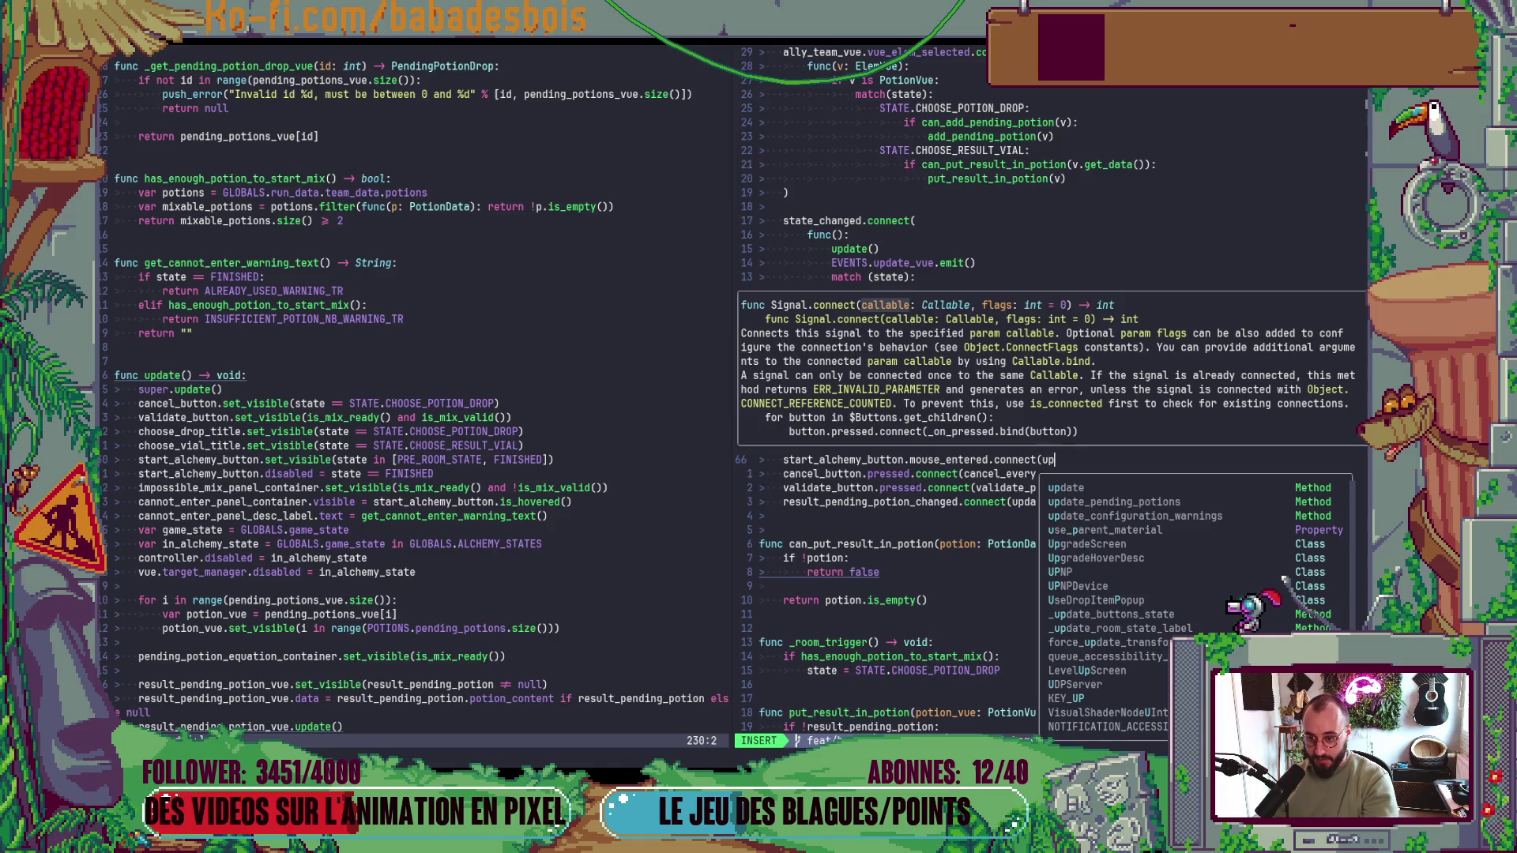
text(date))
key(Escape)
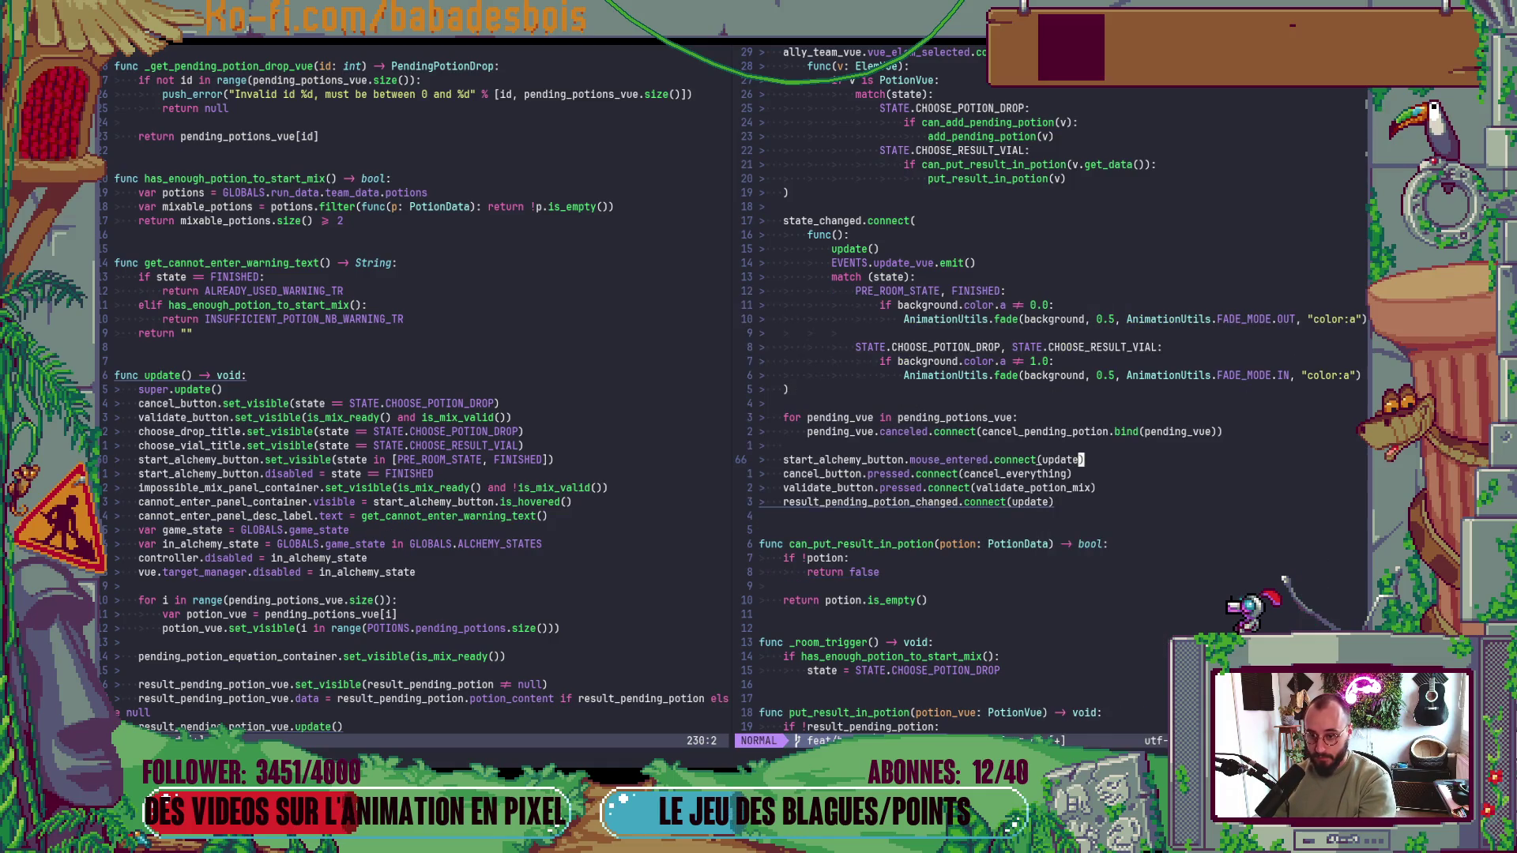
key(y)
key(y)
key(p)
- Change the copy to mouse_exited, save AlchemyRoom.gd, and rerun the game in Godot
key(w)
key(w)
key(e)
key(F)
key(underscore)
text(lce)
text(exited)
key(Escape)
text(:w)
key(Return)
key(alt+Tab)
key(F5)
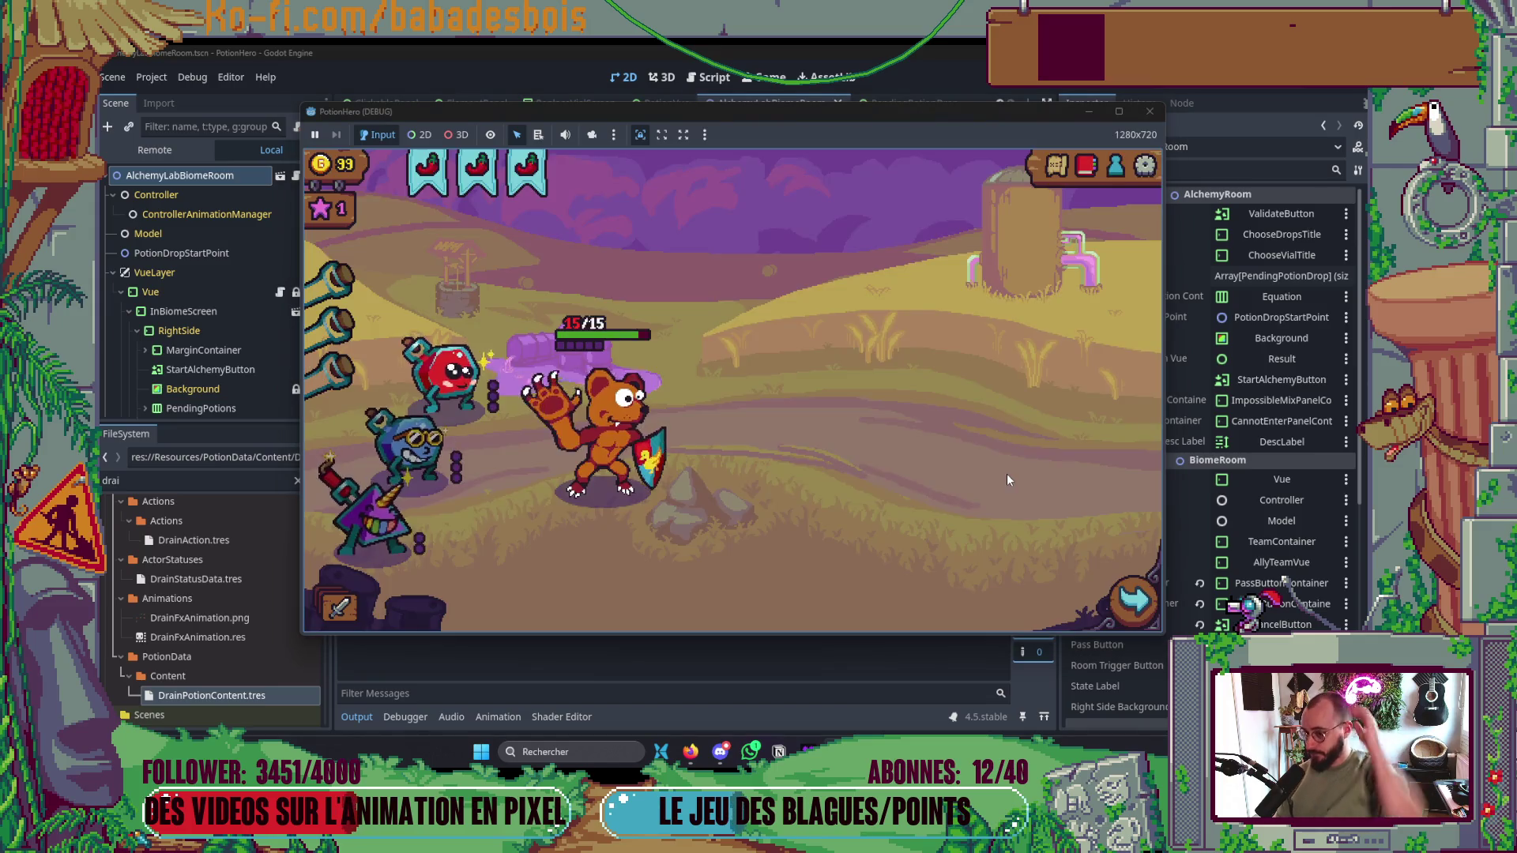
- Travel via the map to the farm area, check the cauldron's two-flask warning, then stop the game
click(1056, 165)
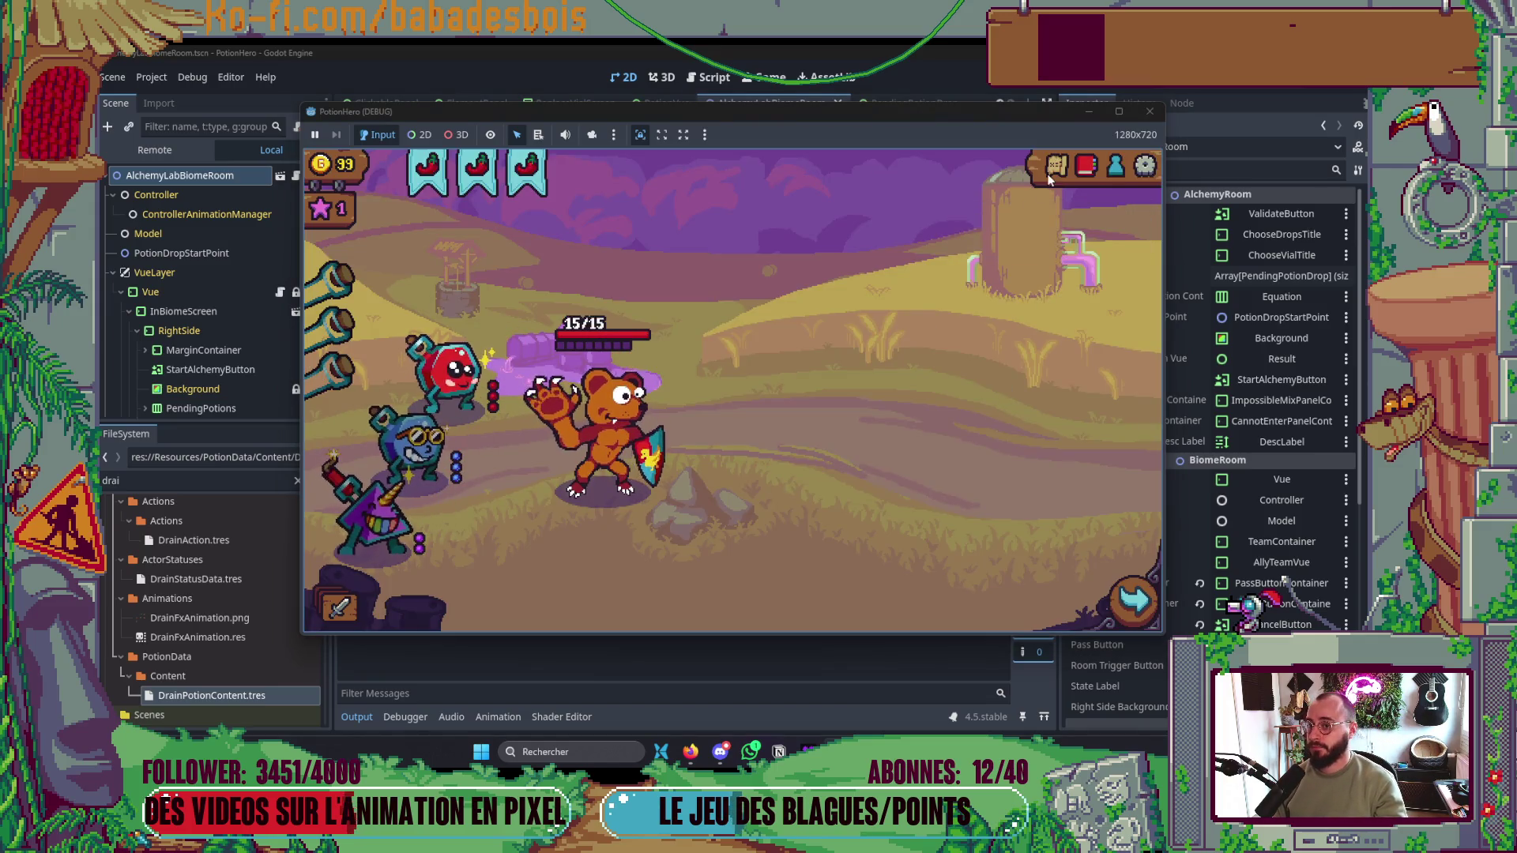
click(464, 440)
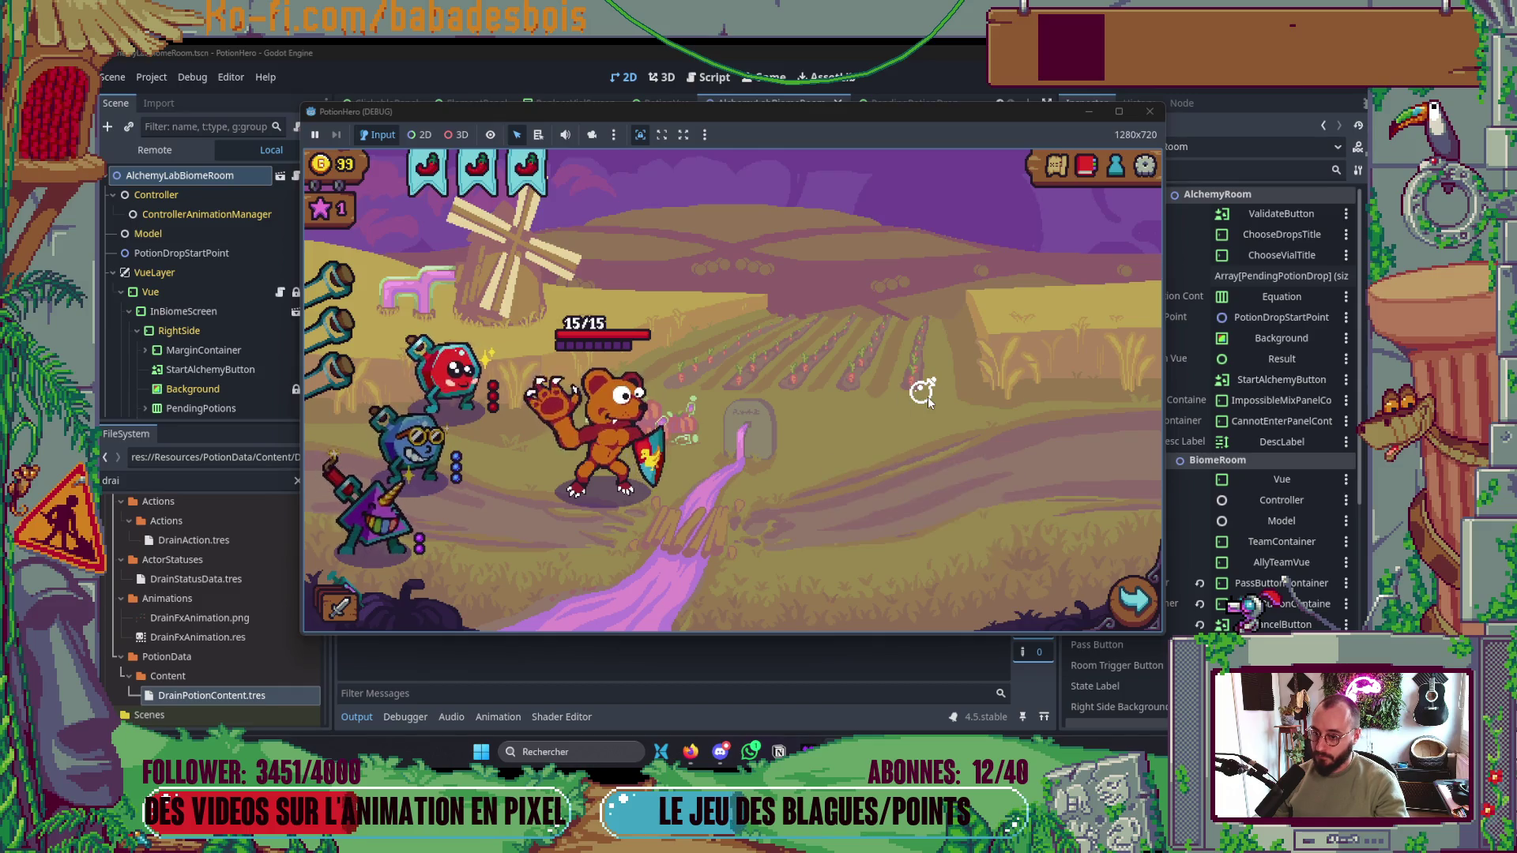
key(alt+Tab)
key(alt+Tab)
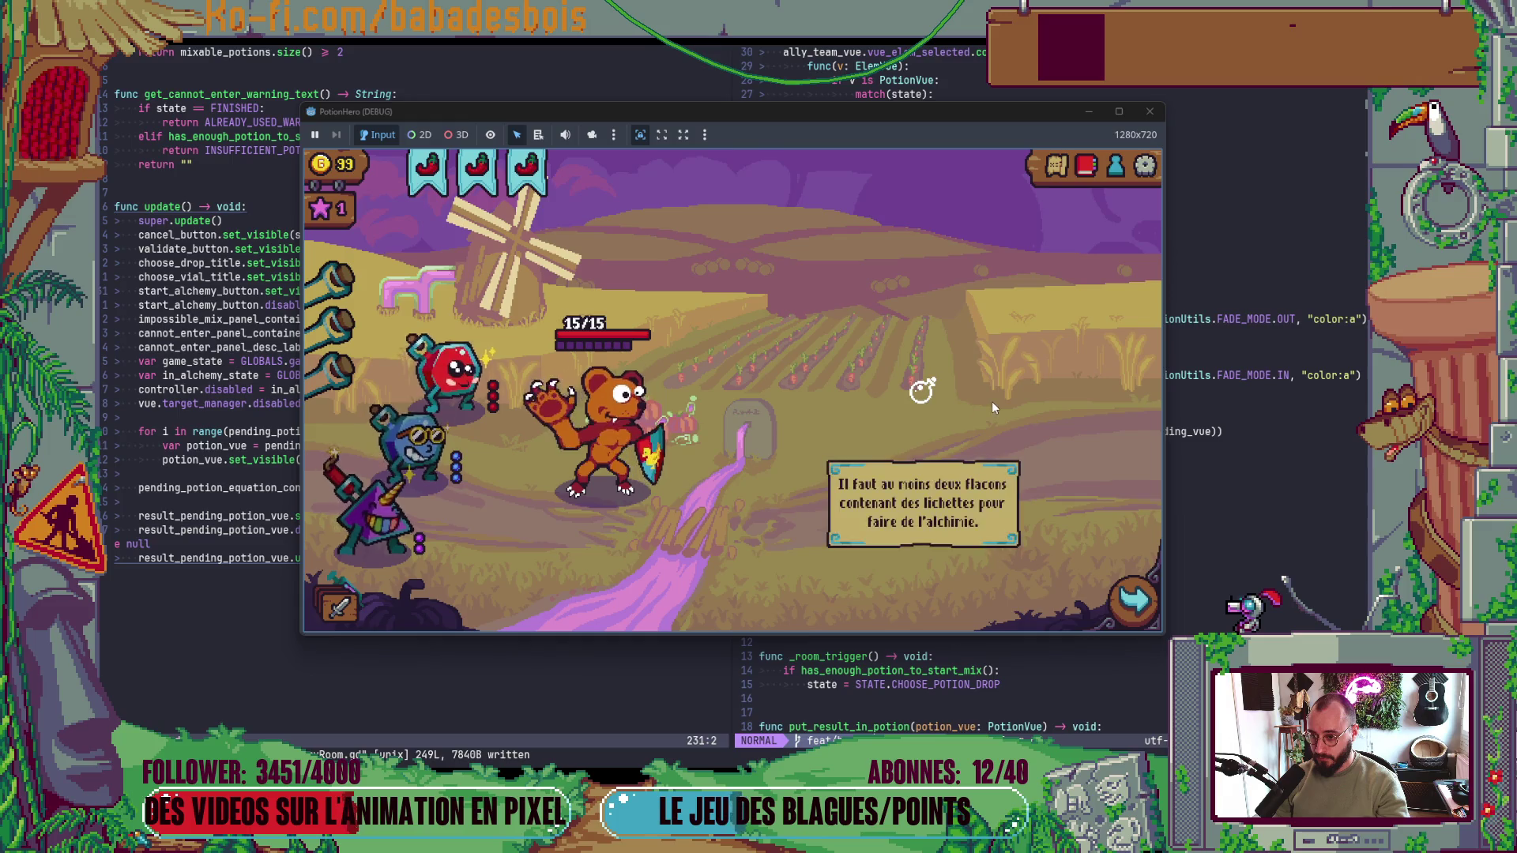
key(F8)
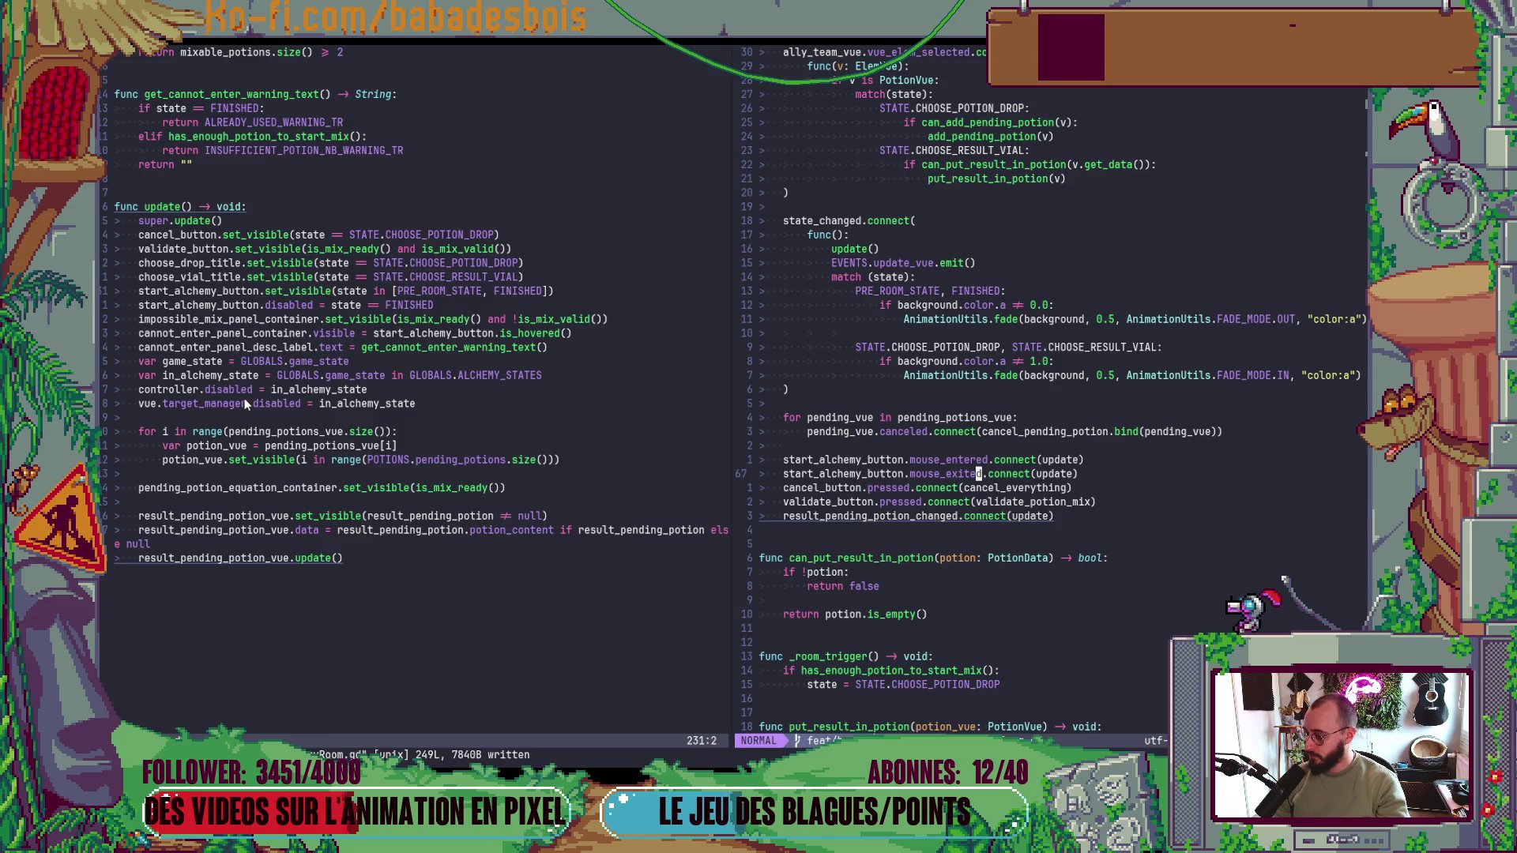
- View the is_hovered documentation on the cannot-enter panel's visibility line 234
click(376, 333)
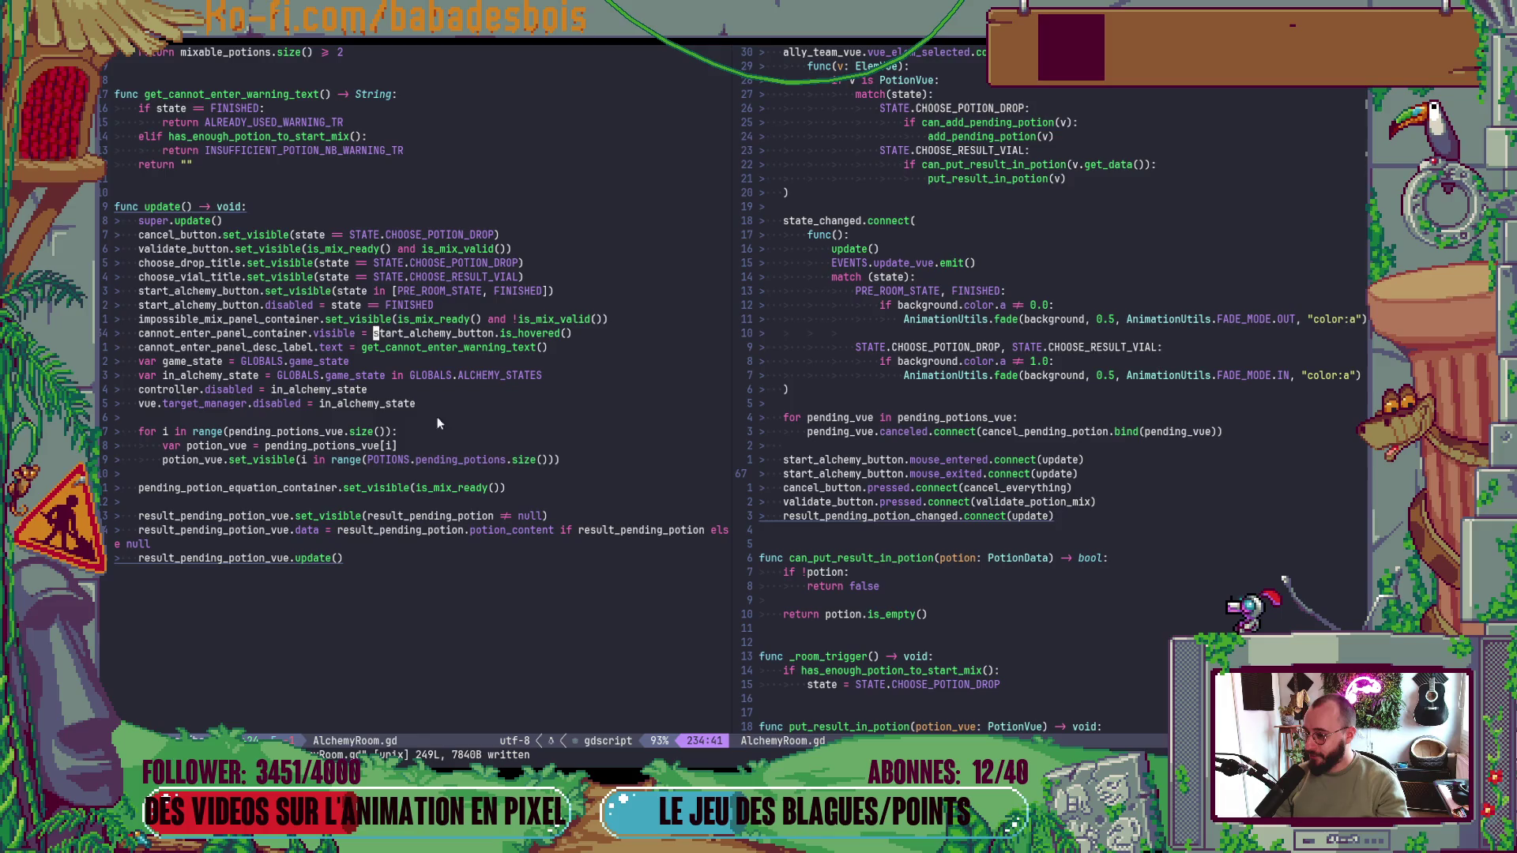
click(526, 332)
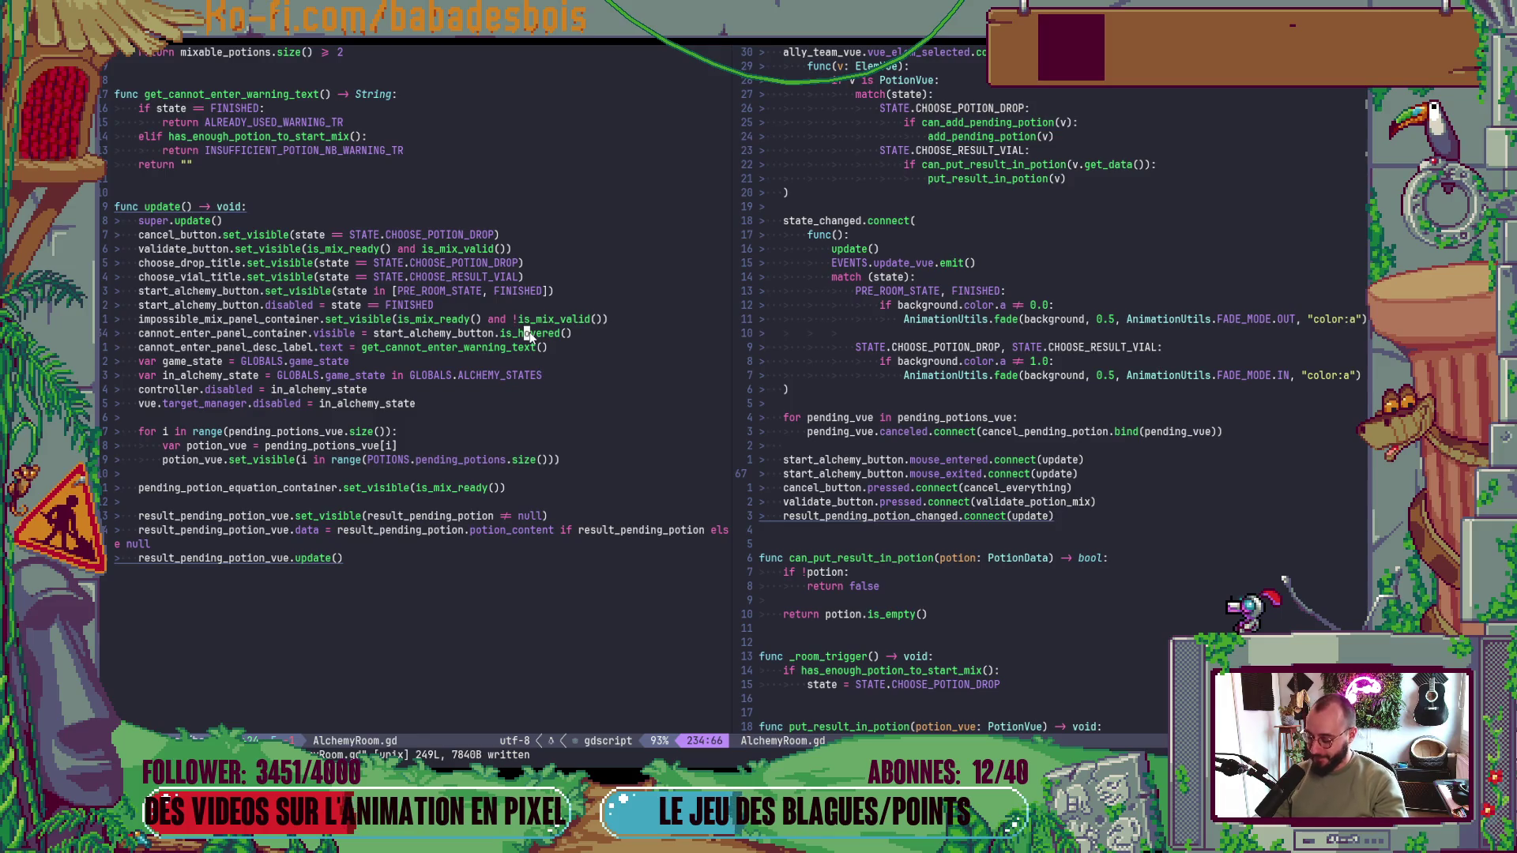
key(K)
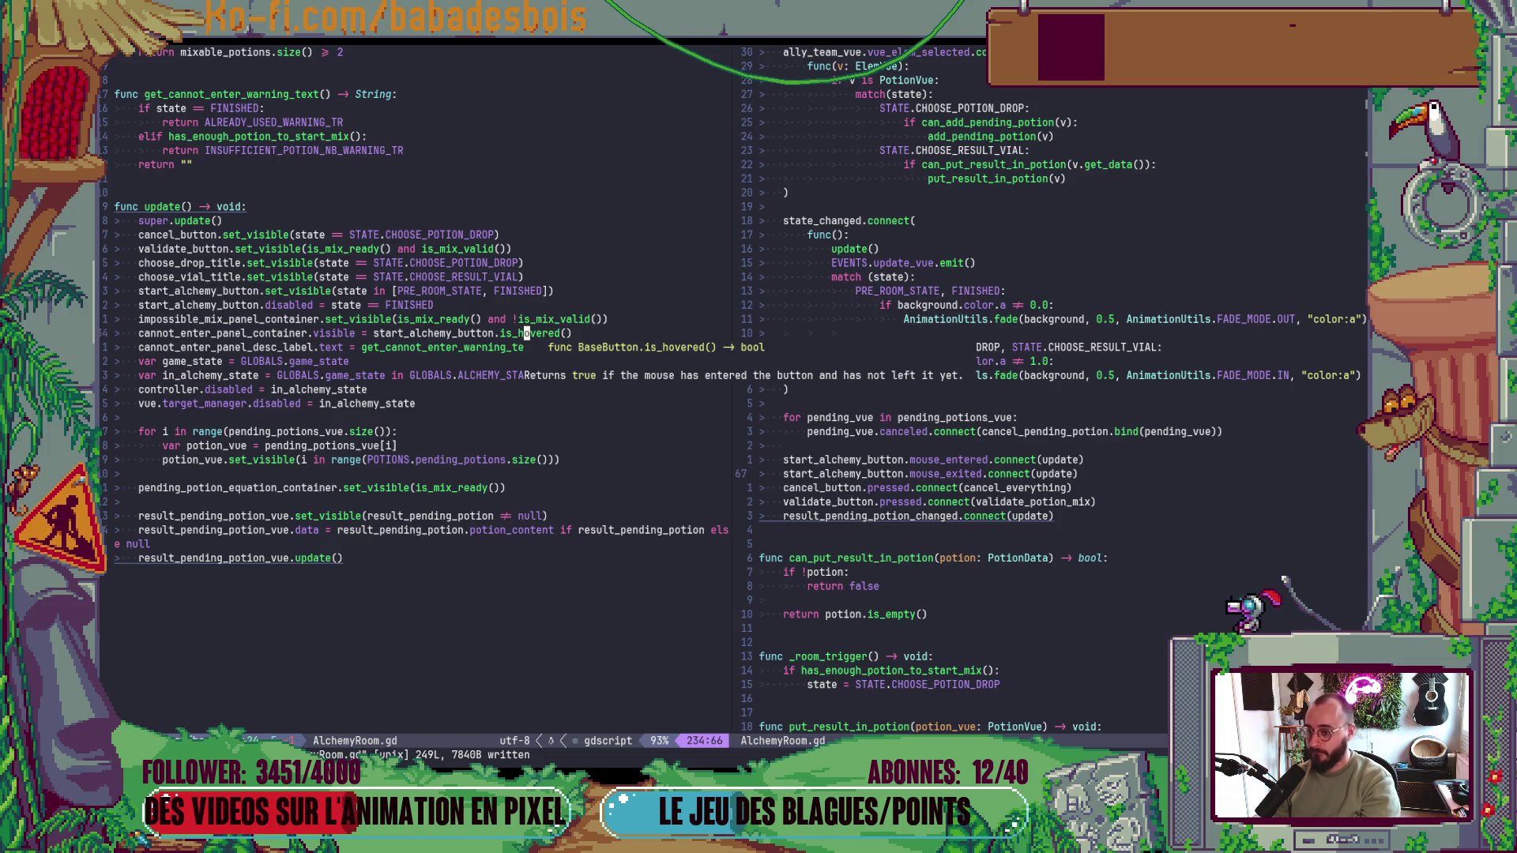
key(b)
key(b)
key(b)
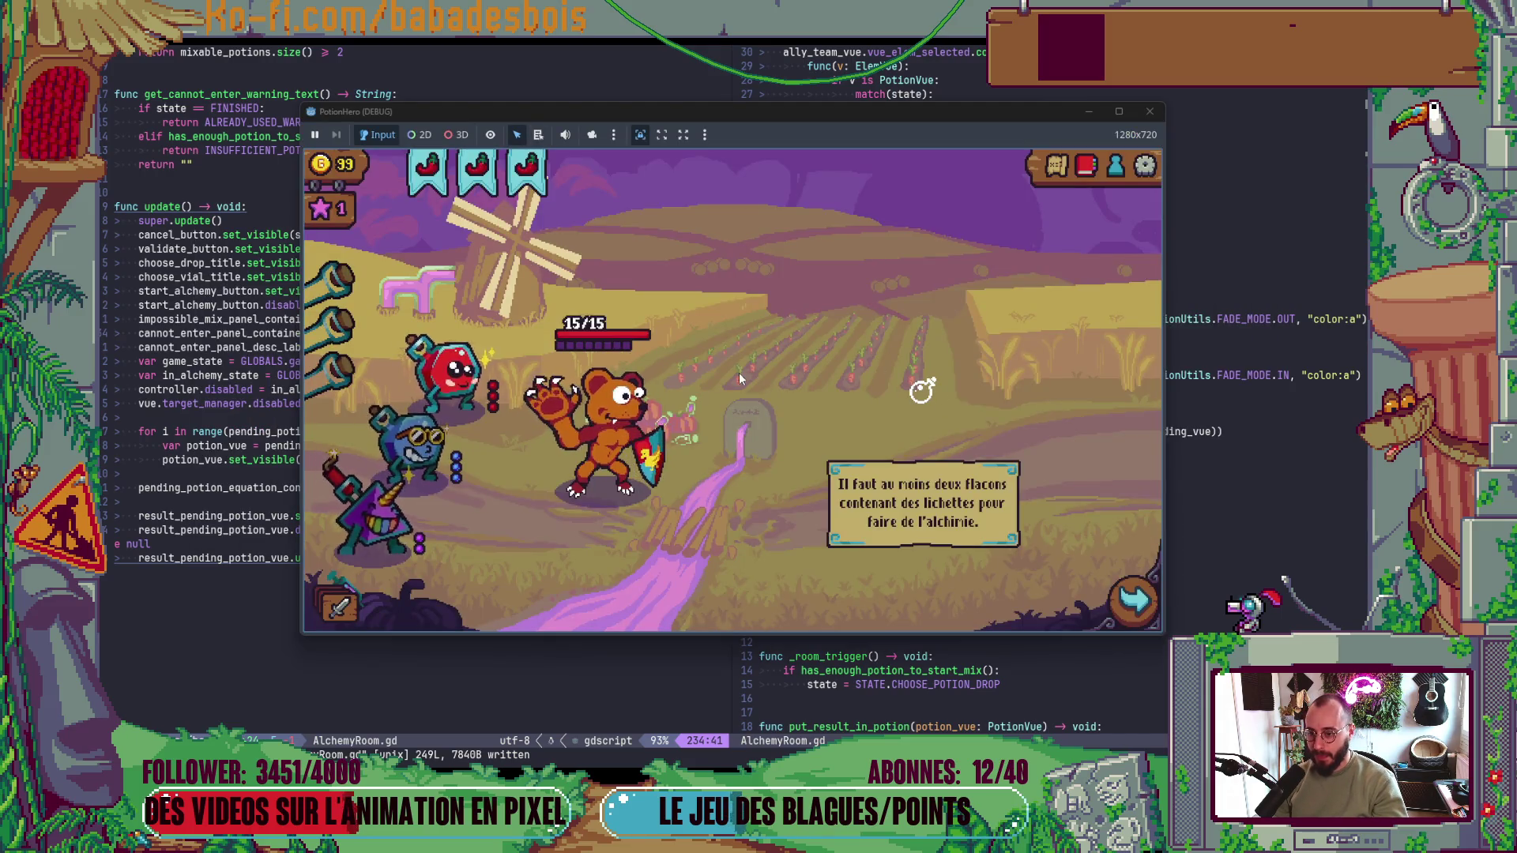
- Insert '!' before start_alchemy_button.is_hovered(), save, and test the warning in the game
key(alt+Tab)
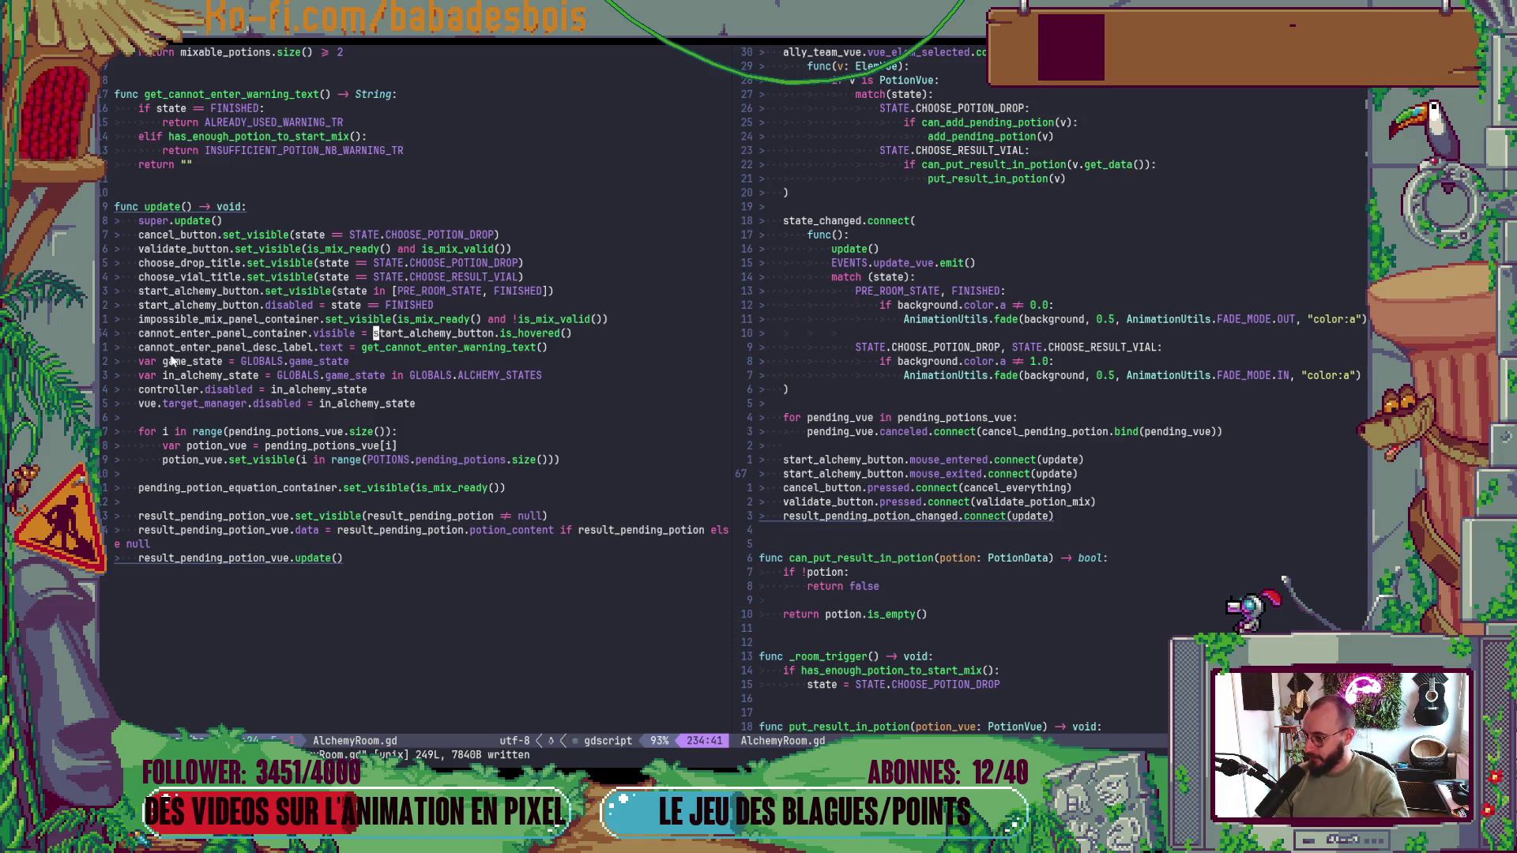
text(i!)
key(Escape)
text(:w)
key(Return)
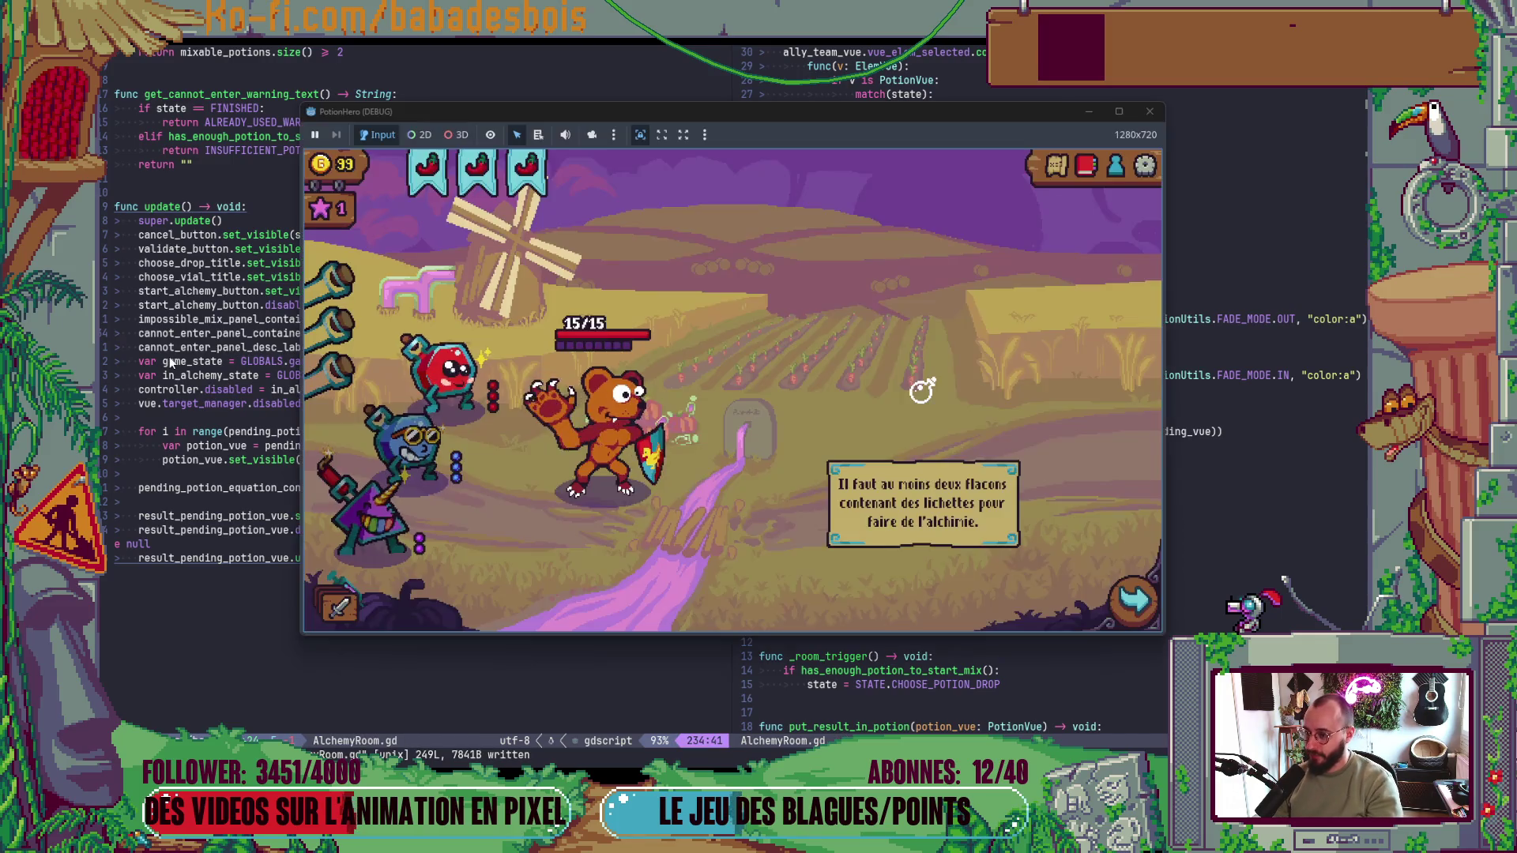
click(928, 396)
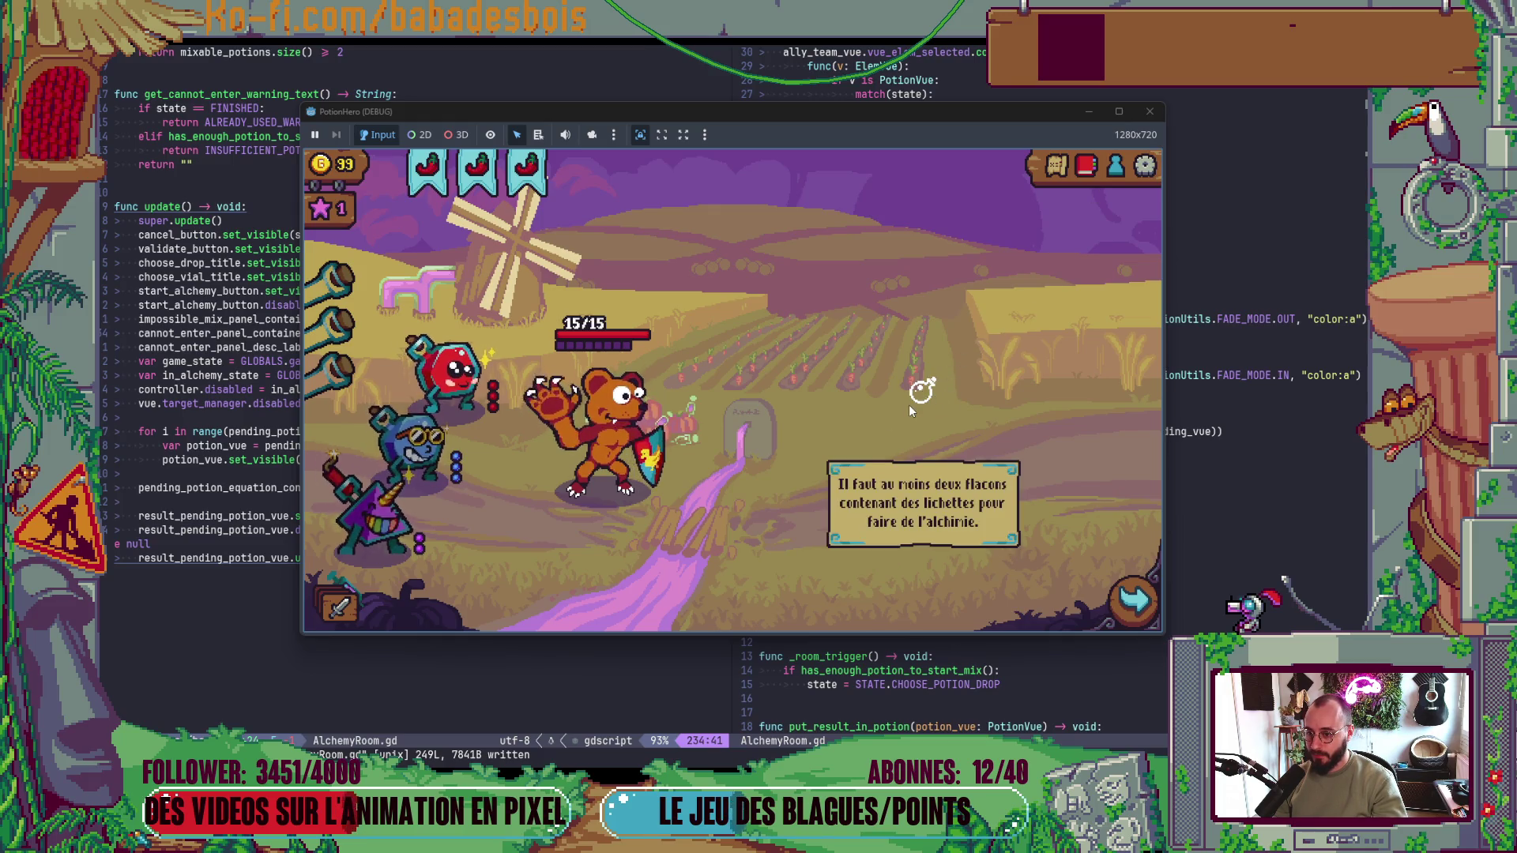
- Remove the '!' again and bring the running PotionHero game forward
key(alt+Tab)
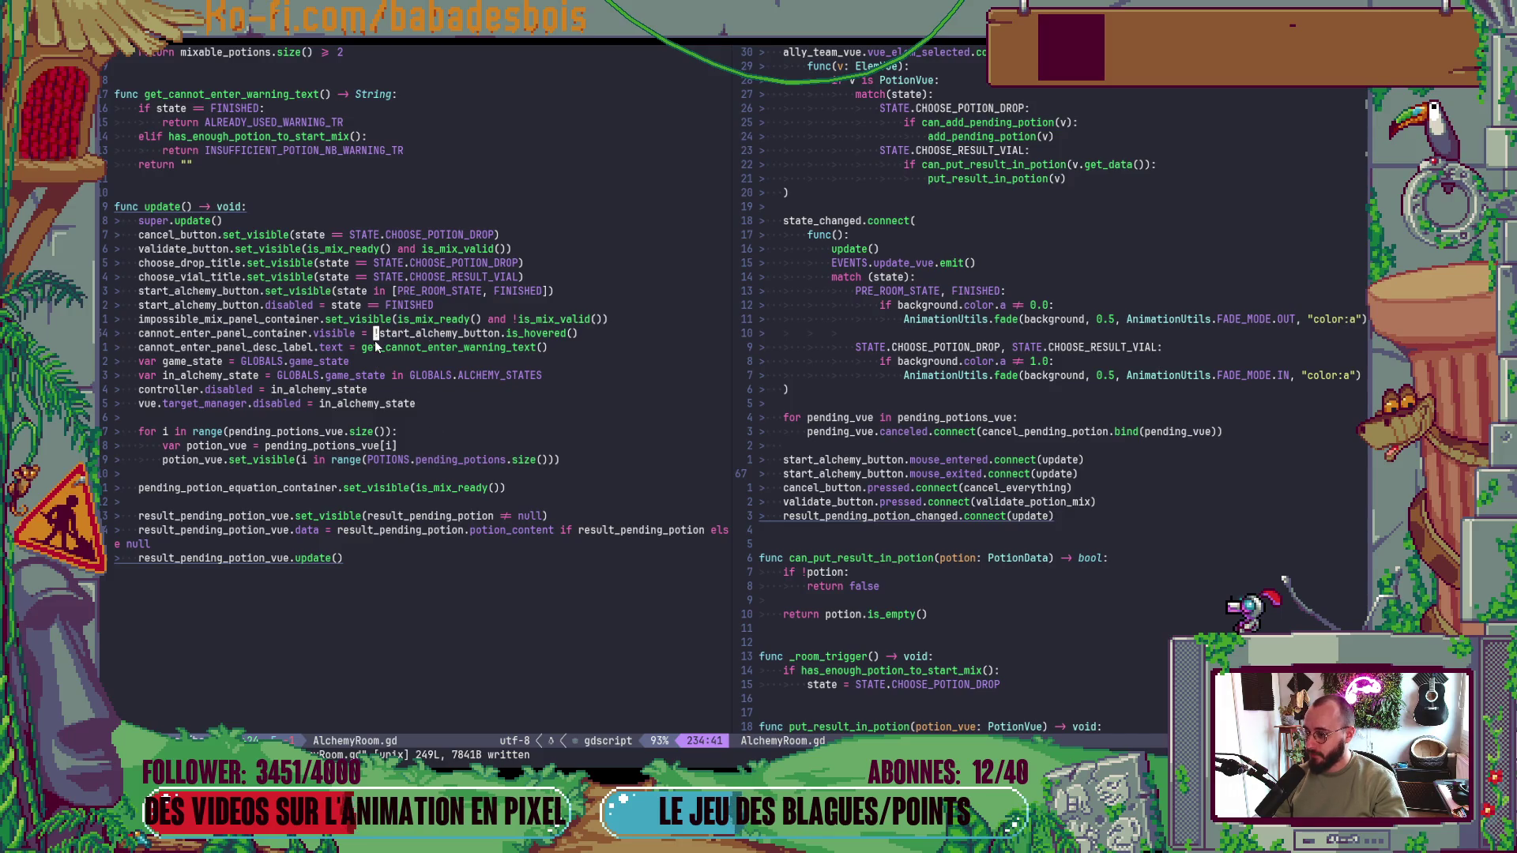
key(x)
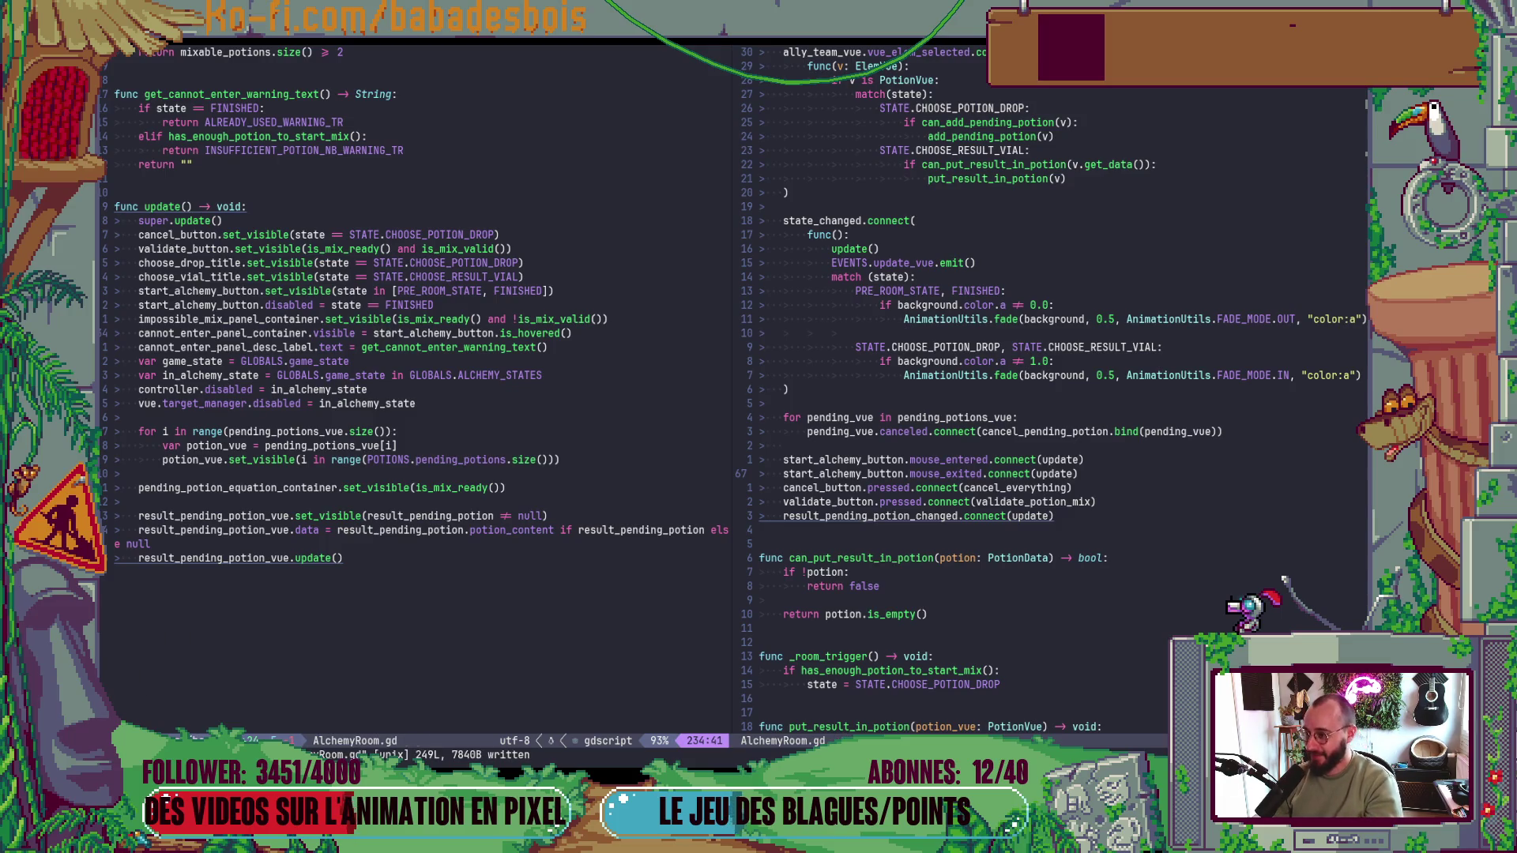
key(alt+Tab)
key(alt+Tab)
click(370, 368)
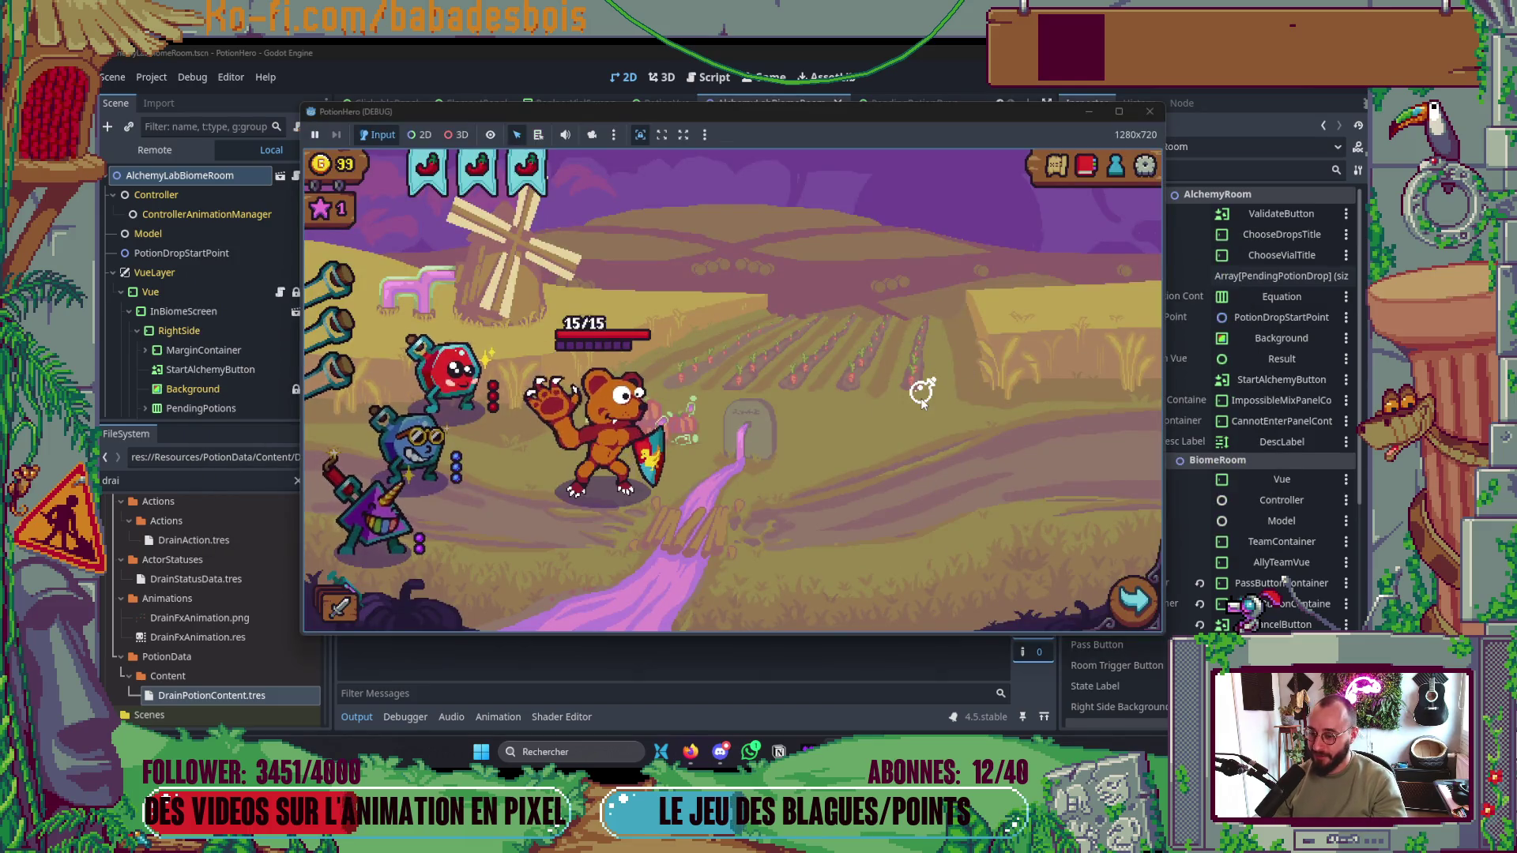
click(916, 387)
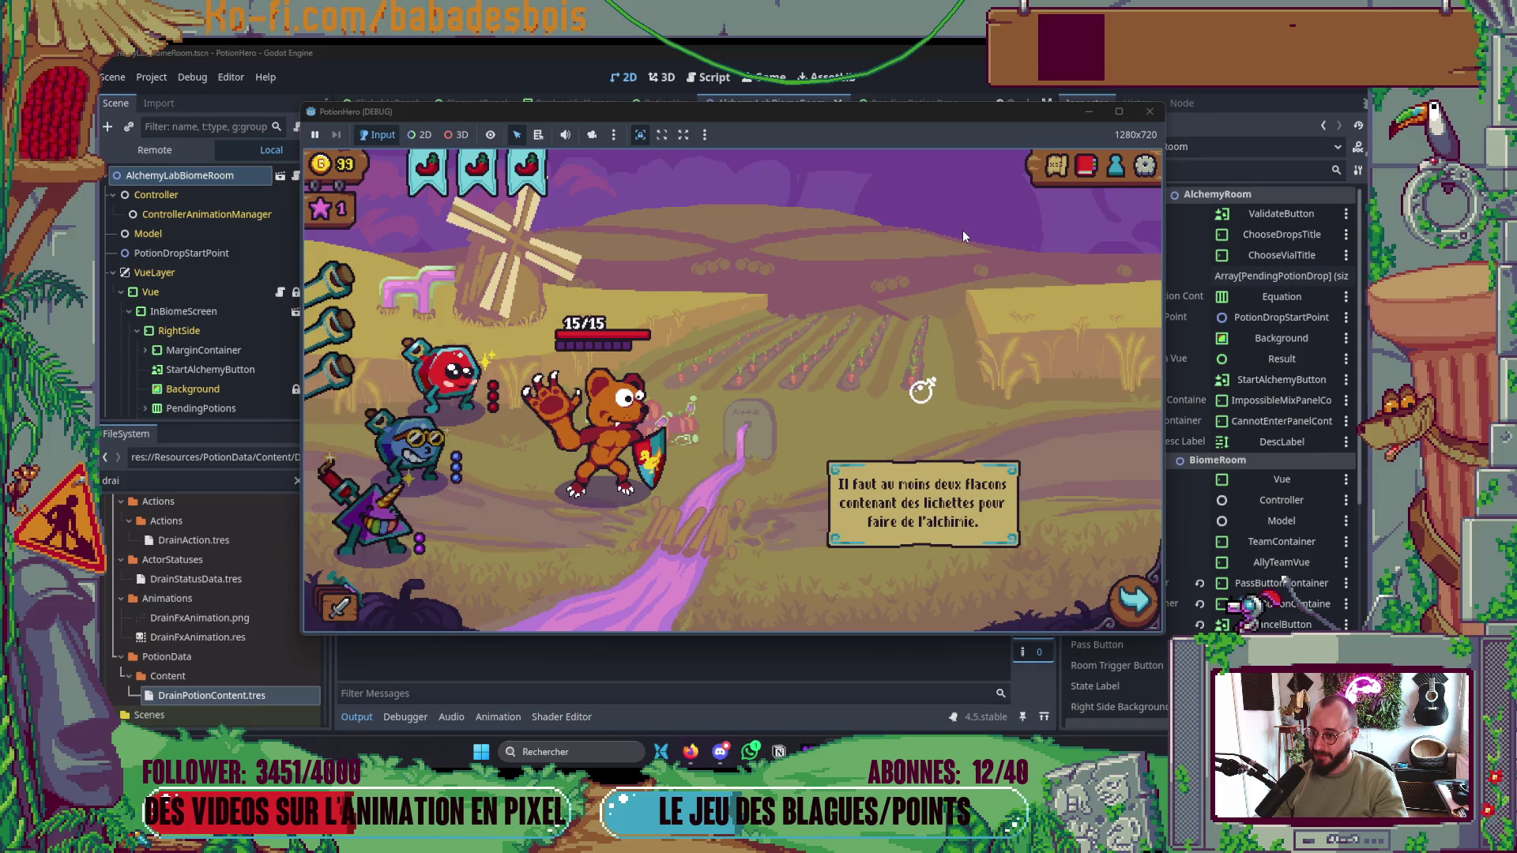
key(alt+Tab)
key(alt+Tab)
key(Tab)
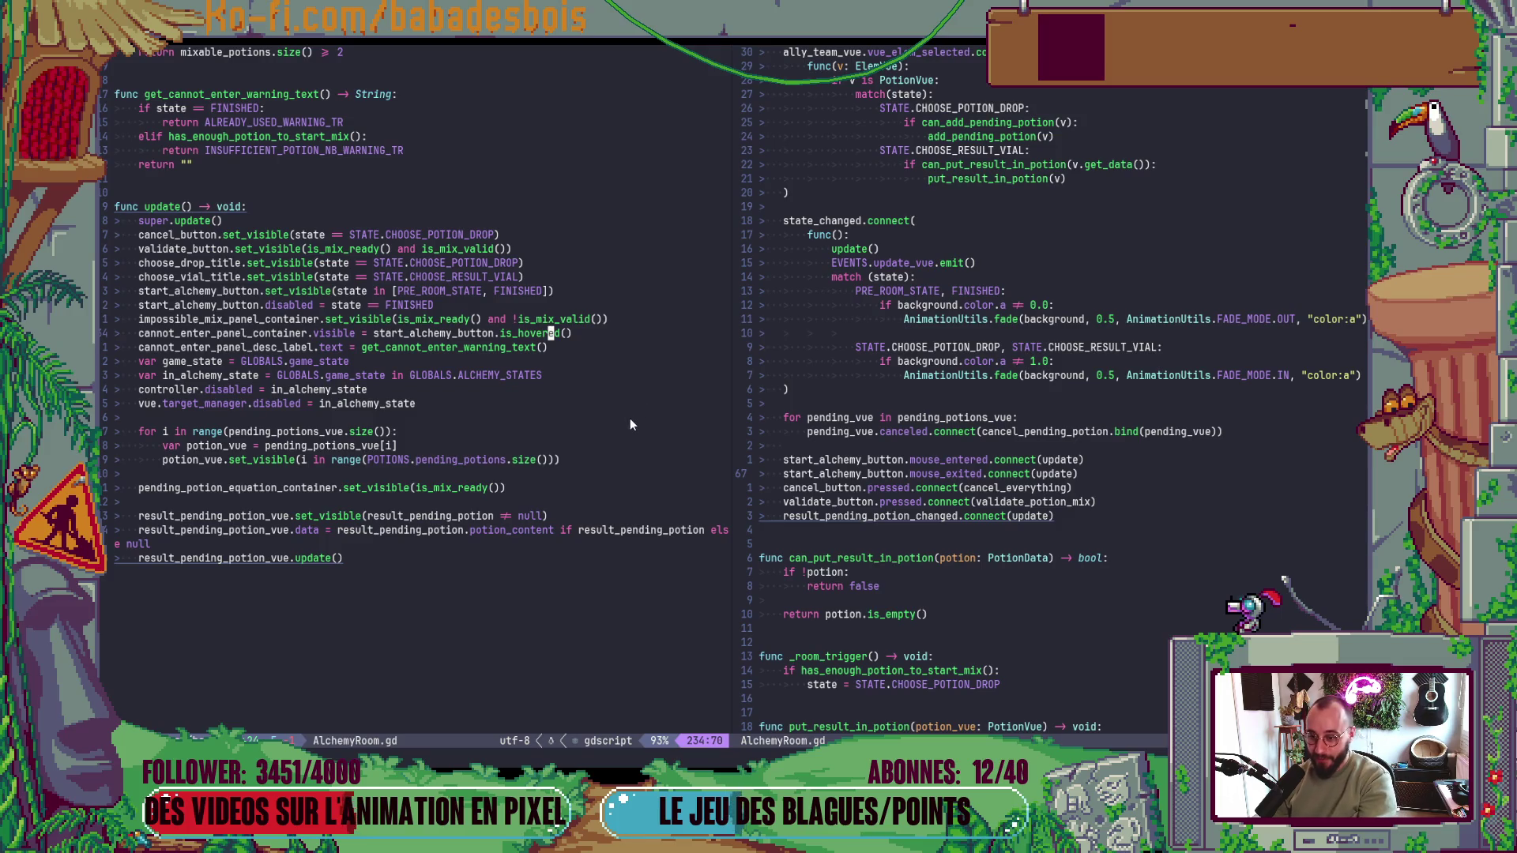
- Check the mouse_entered connection, then try and undo clearing the is_hovered expression
key(ctrl+w)
key(l)
key(k)
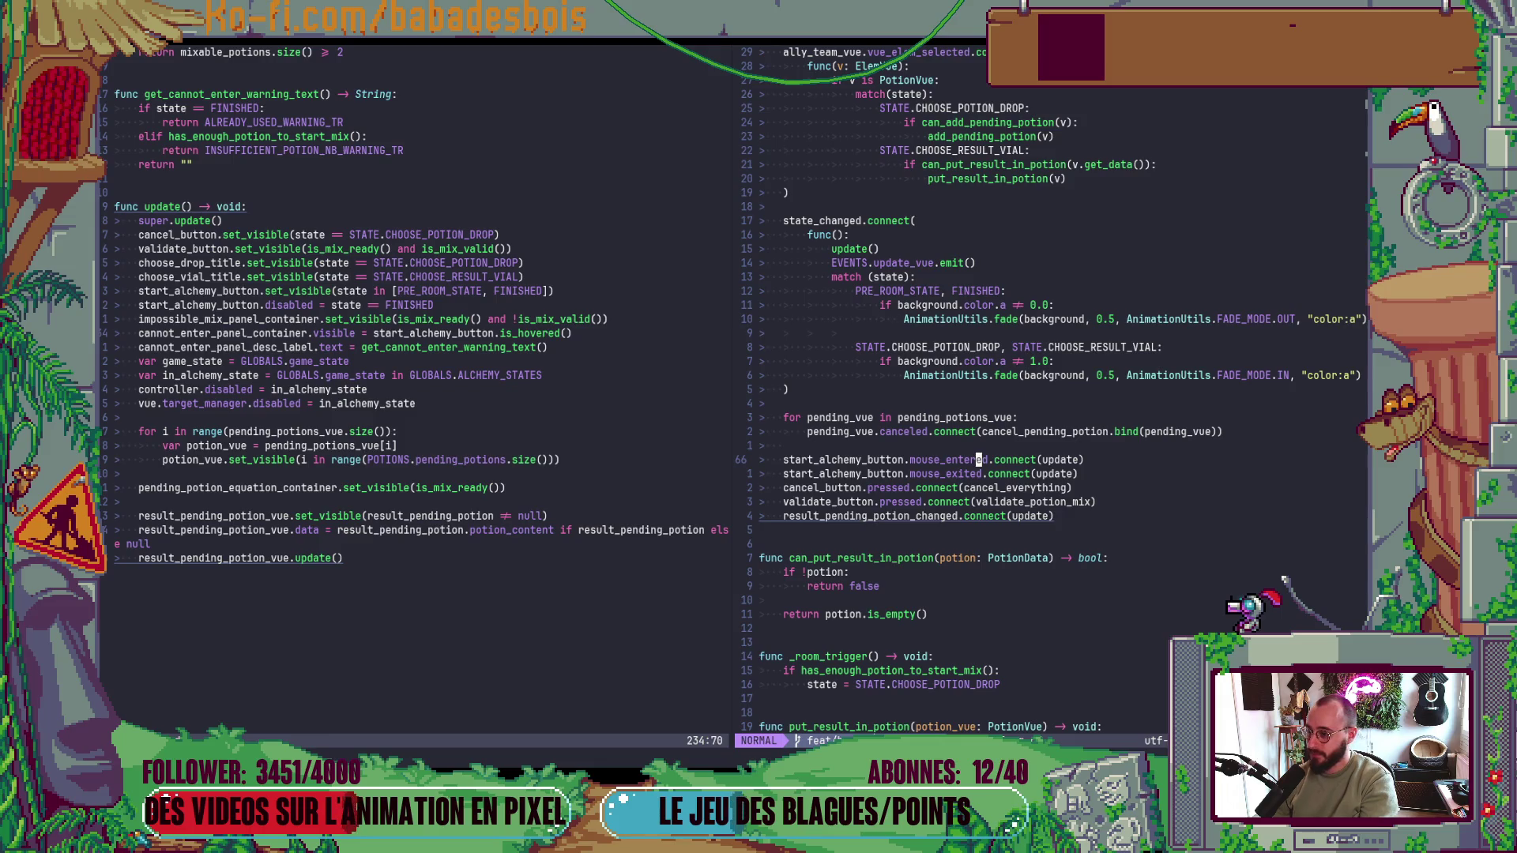
key(ctrl+w)
key(h)
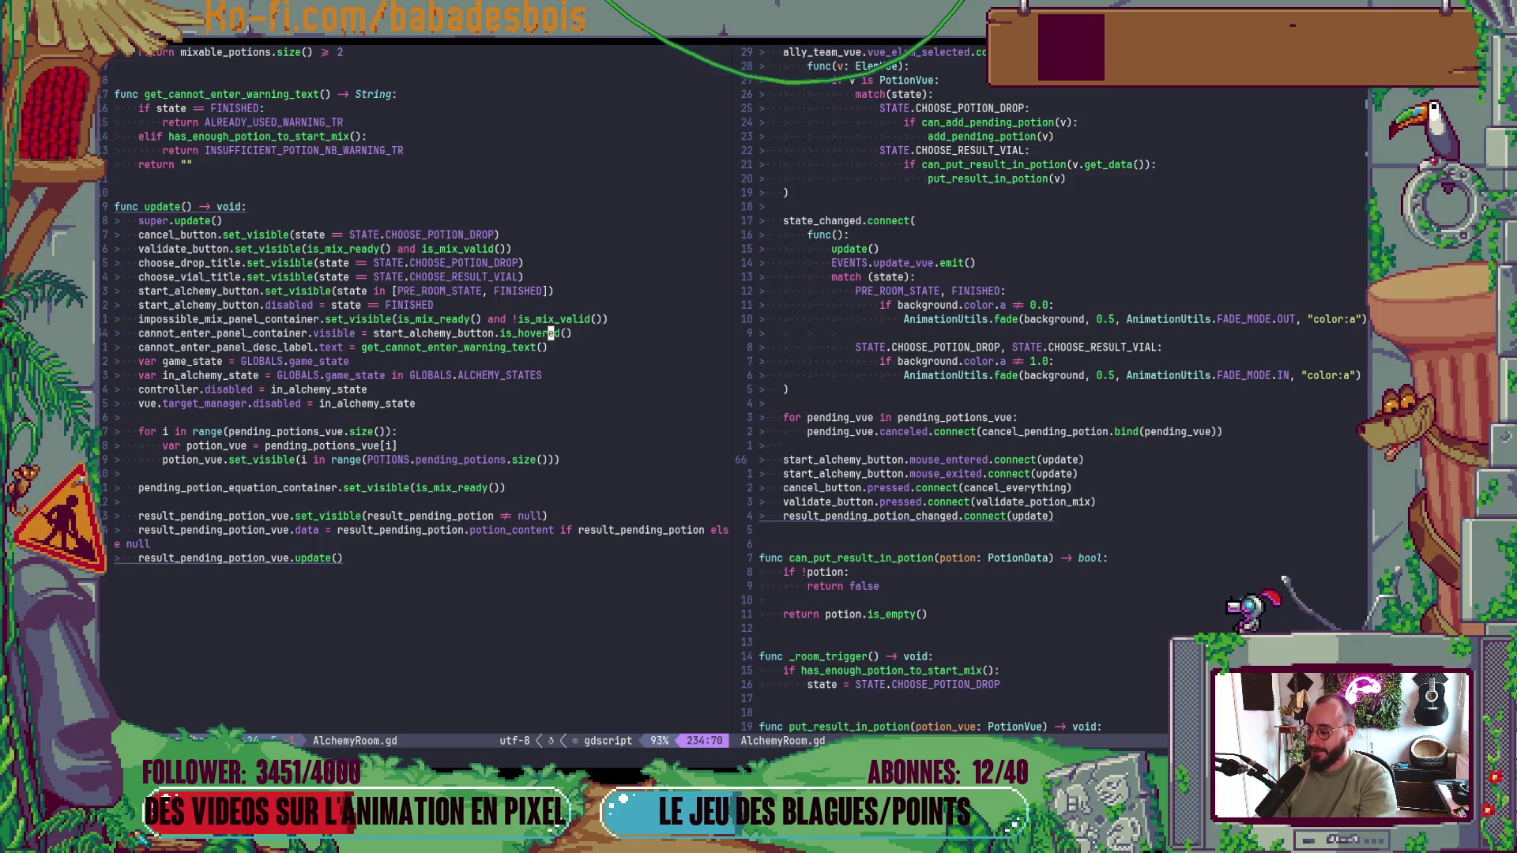
click(375, 334)
key(shift+c)
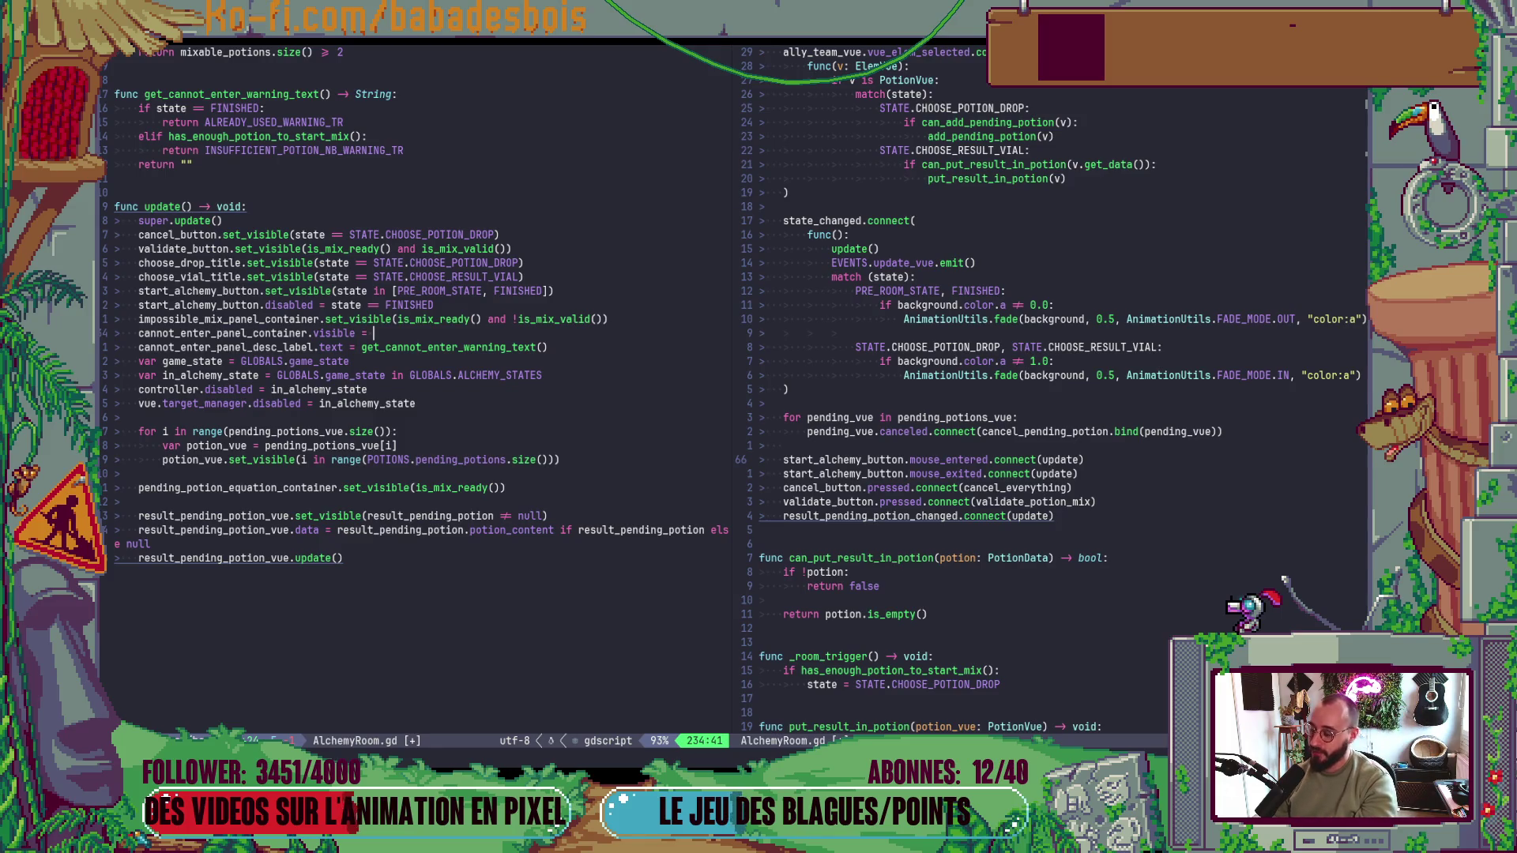
key(Escape)
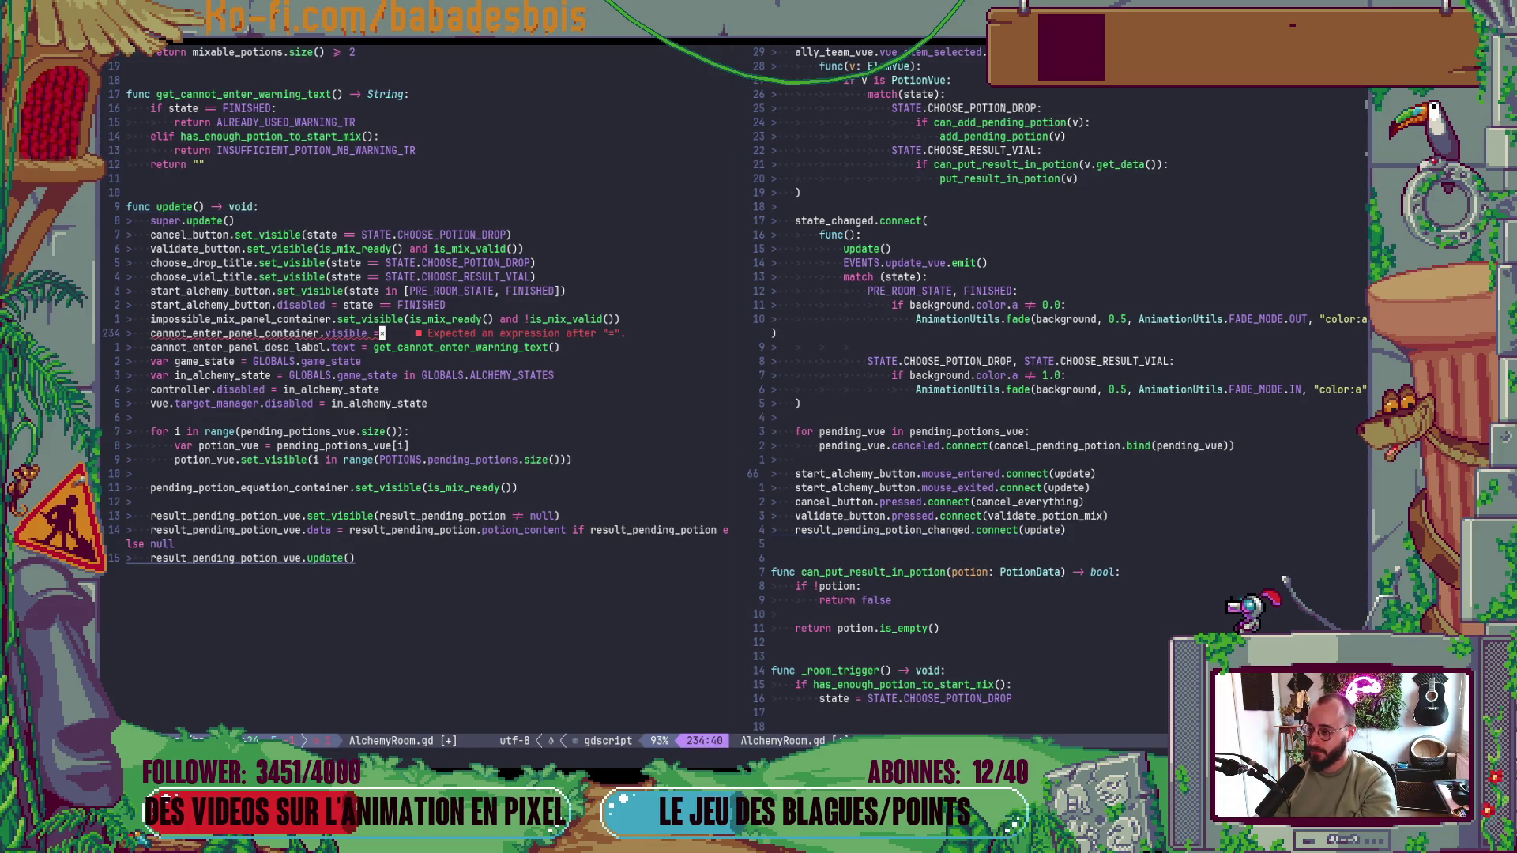
key(u)
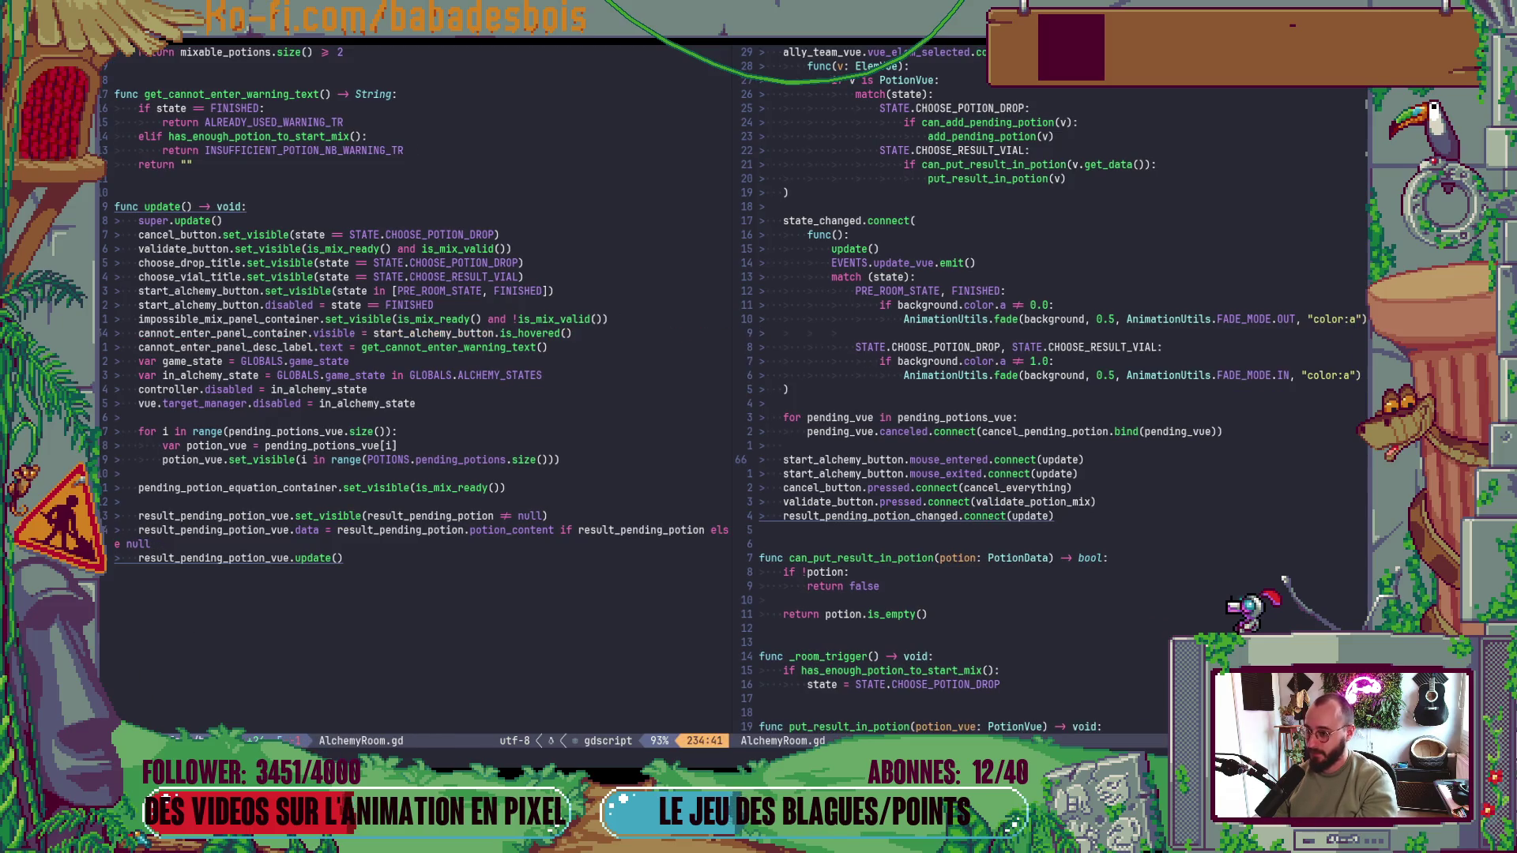
key(k)
key(k)
key(k)
- Create func is_start_alchemy_hovered() -> bool returning start_alchemy_button.get_global_rect()
key(braceleft)
key(o)
key(Return)
key(Return)
key(Up)
key(Up)
text(fin)
text(c is_)
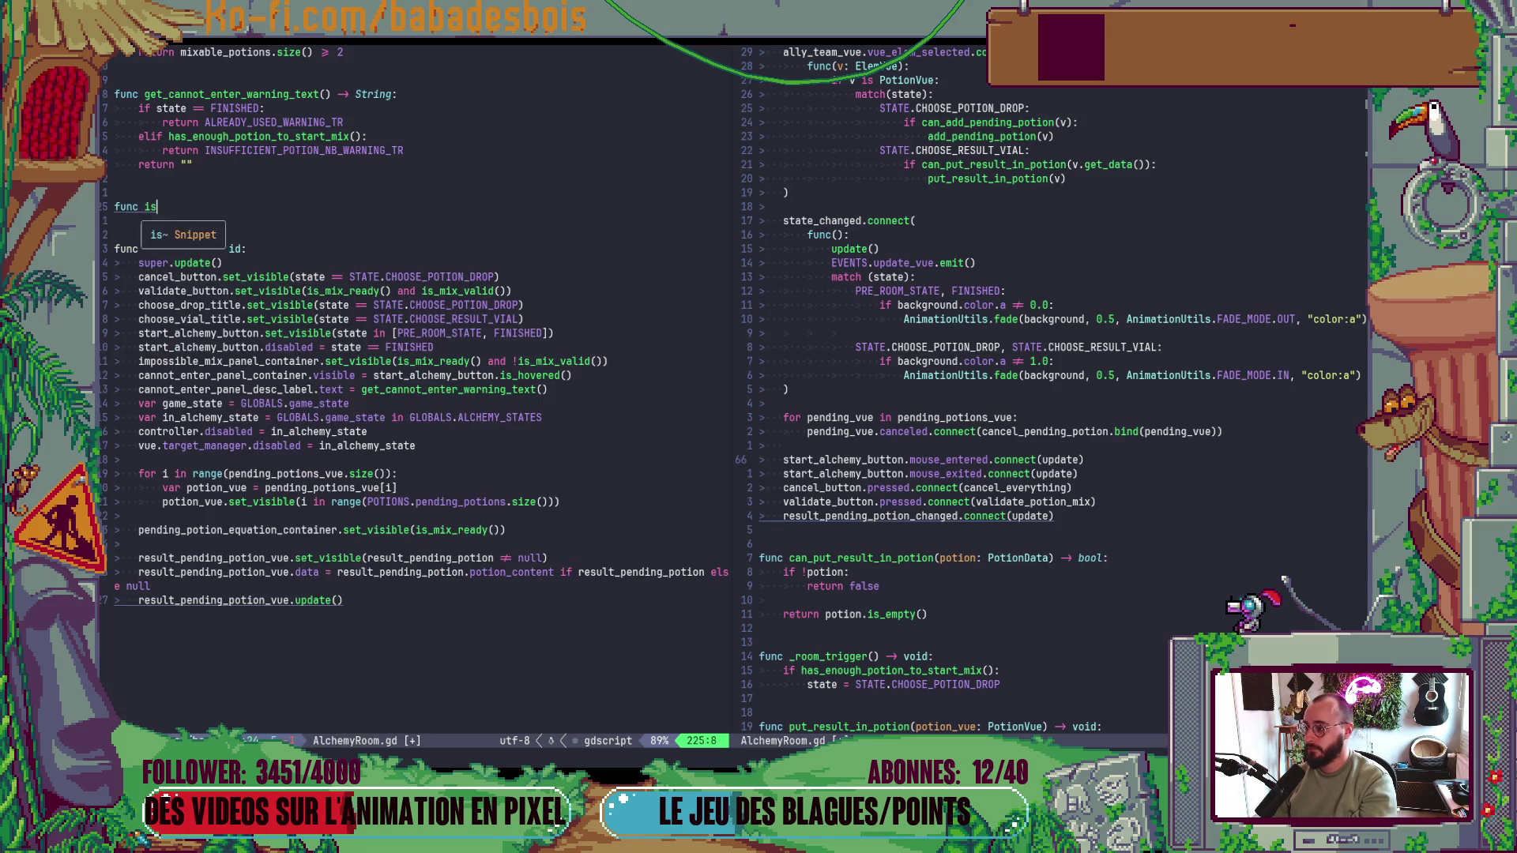
key(BackSpace)
key(BackSpace)
key(BackSpace)
text(_)
text(a)
text(tart_)
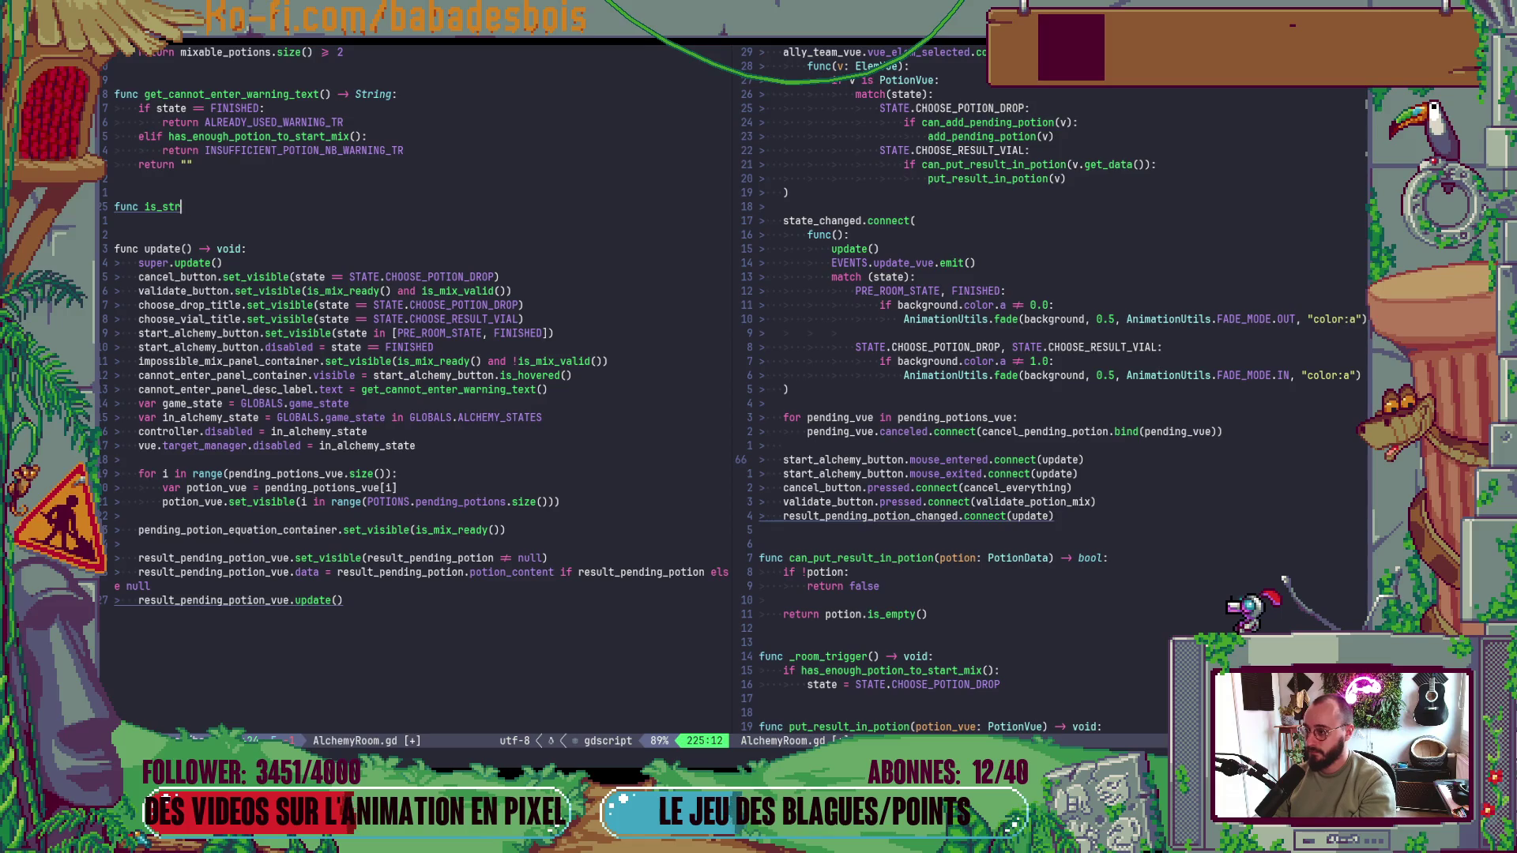
text(alch)
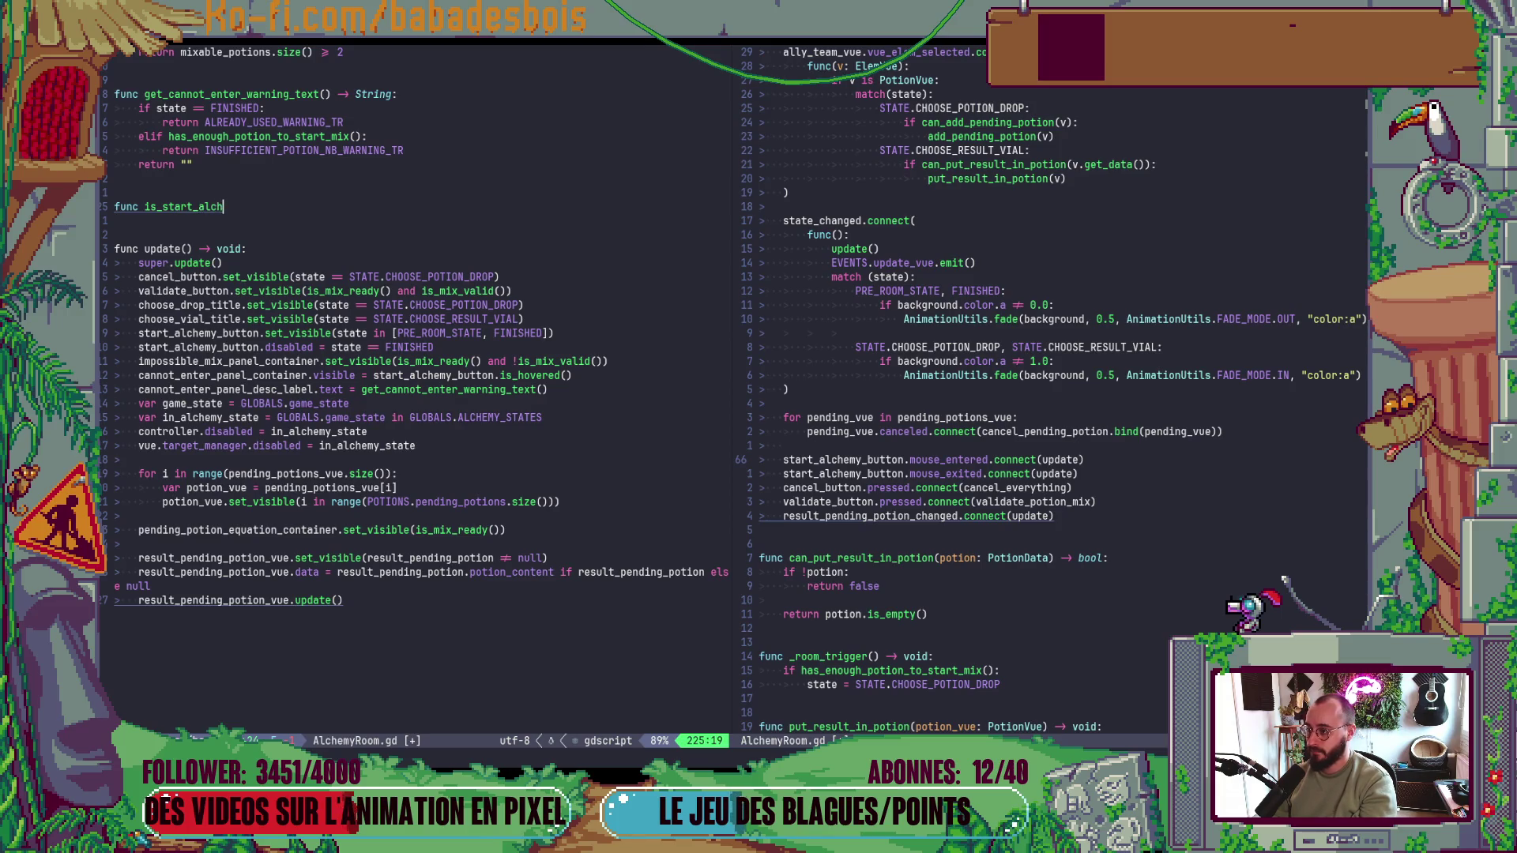
text(emy_hover)
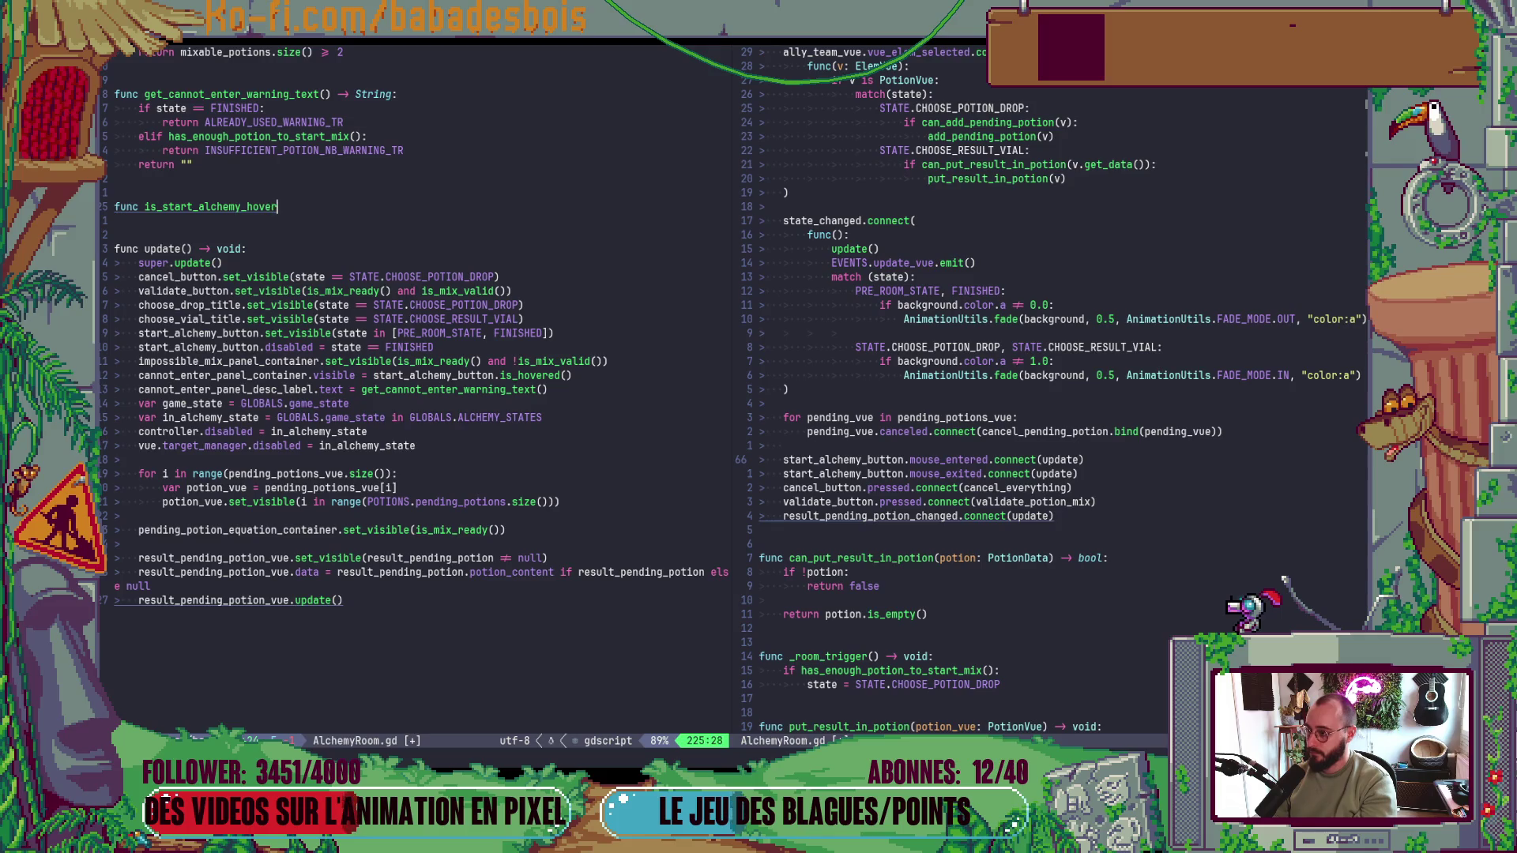
text(ed() -> bool)
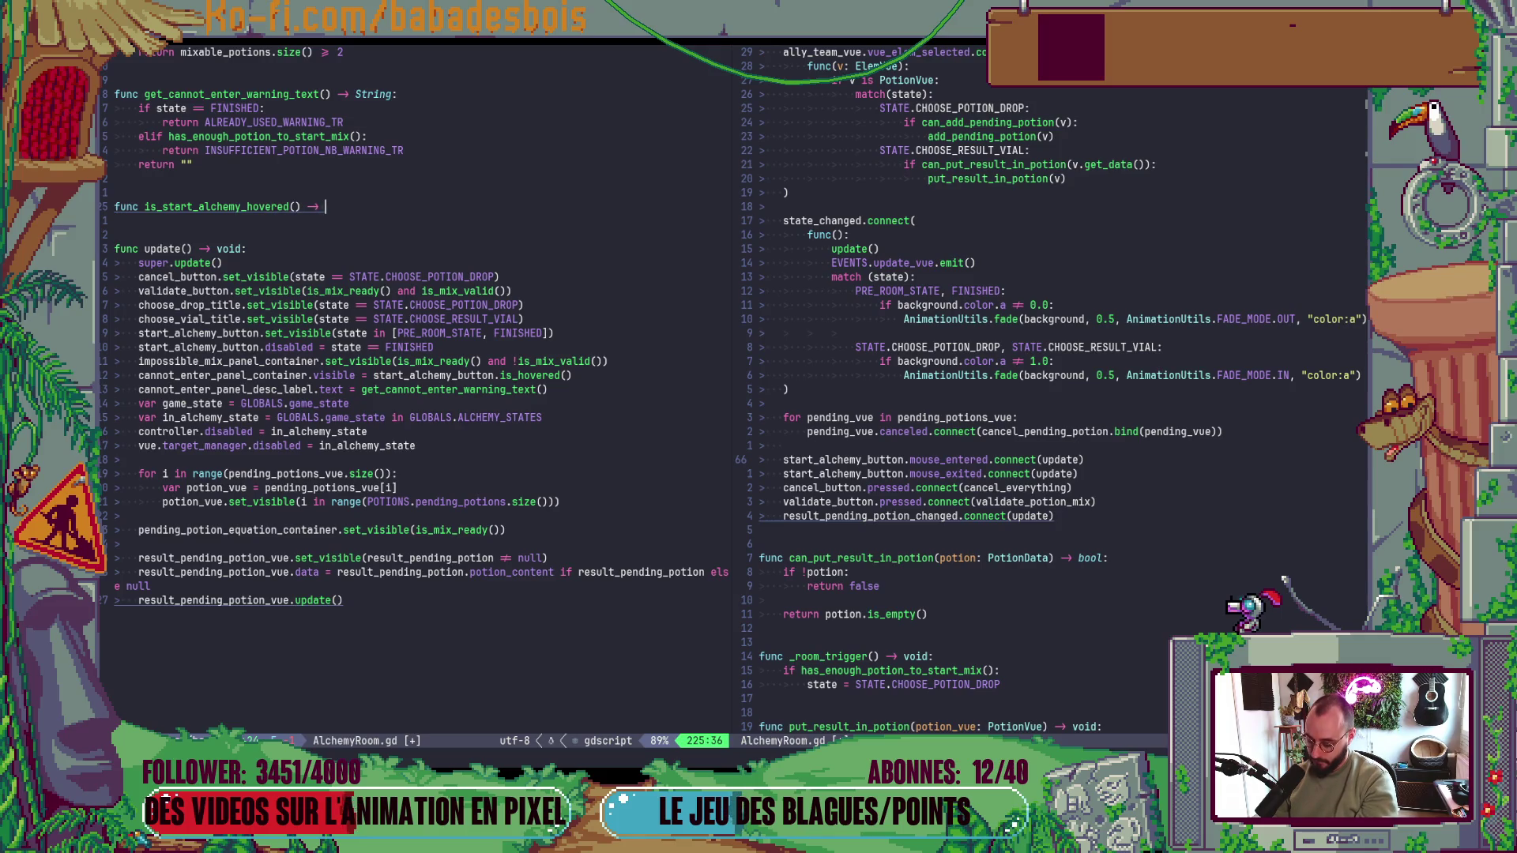
text(:)
key(Return)
text(return start_alchemy_button.)
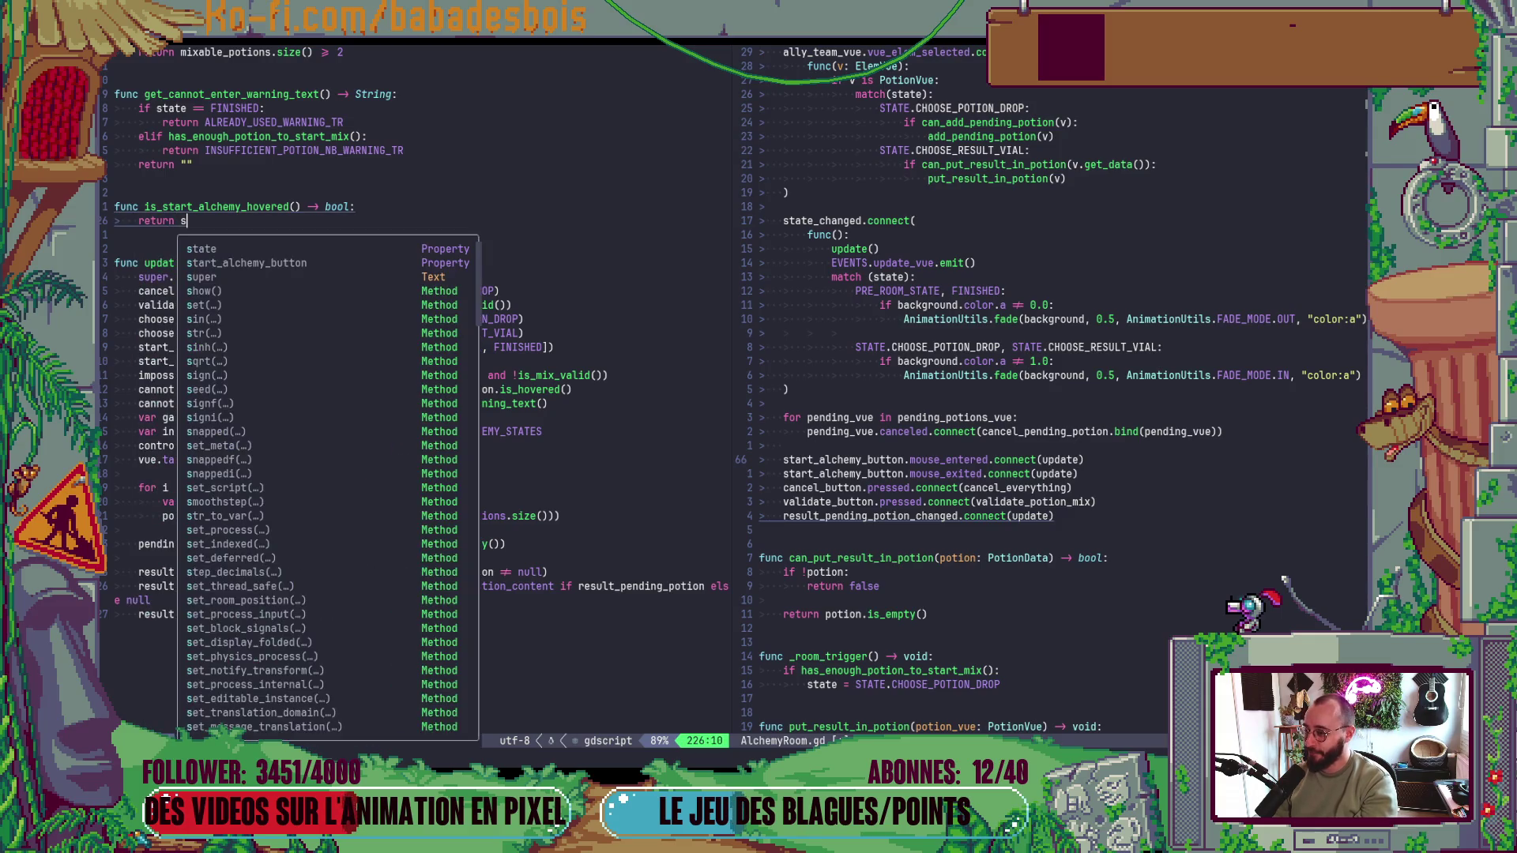
text(get_gl)
key(Up)
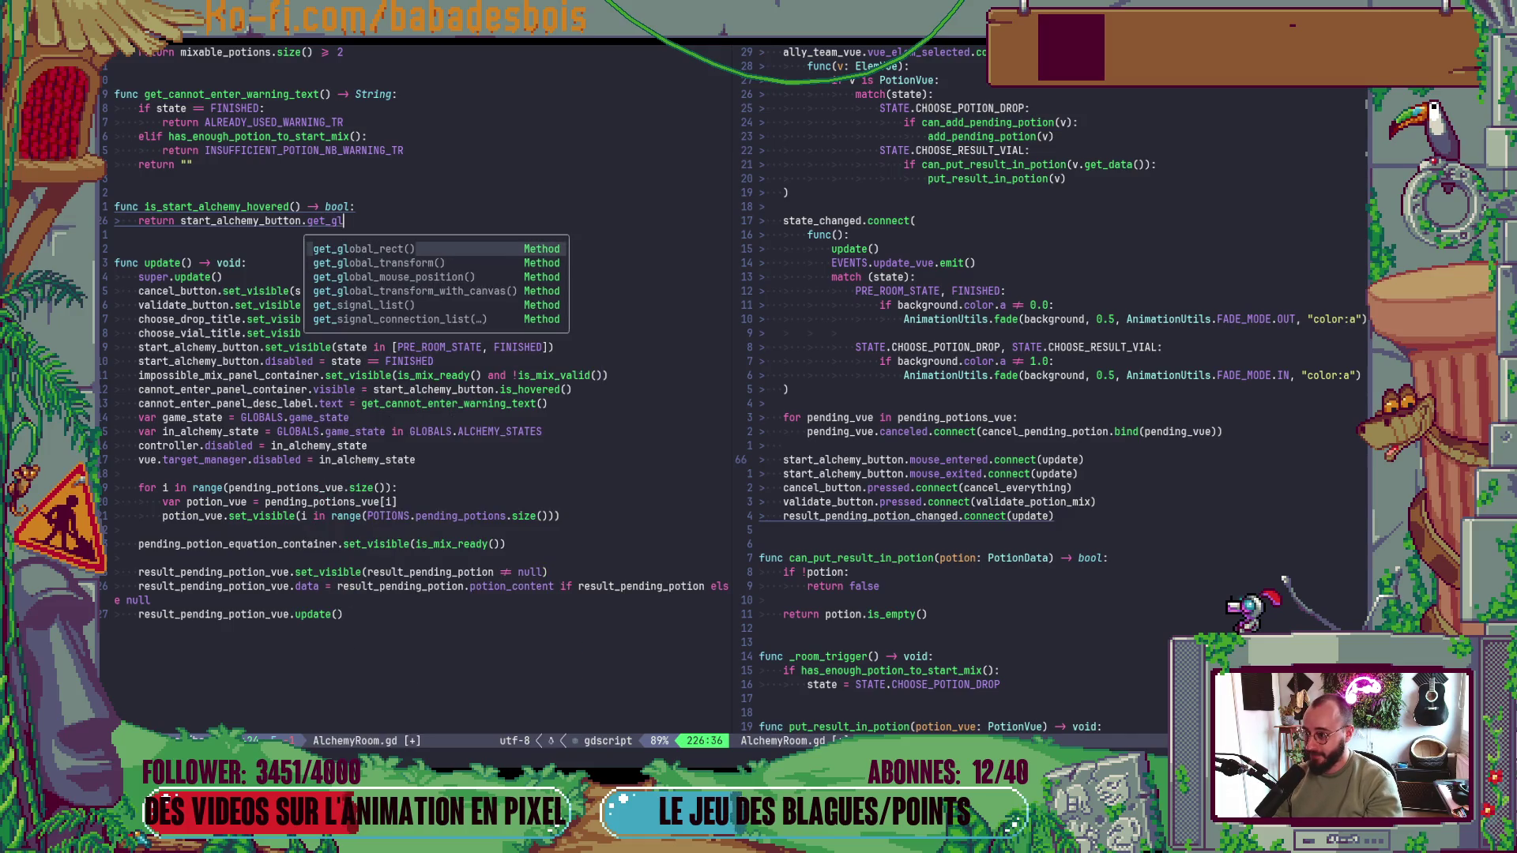
key(Return)
- Store the button rect in var rect and add var mouse_pos = get_global_mouse_position()
click(191, 220)
key(BackSpace)
key(BackSpace)
key(BackSpace)
text(var rect )
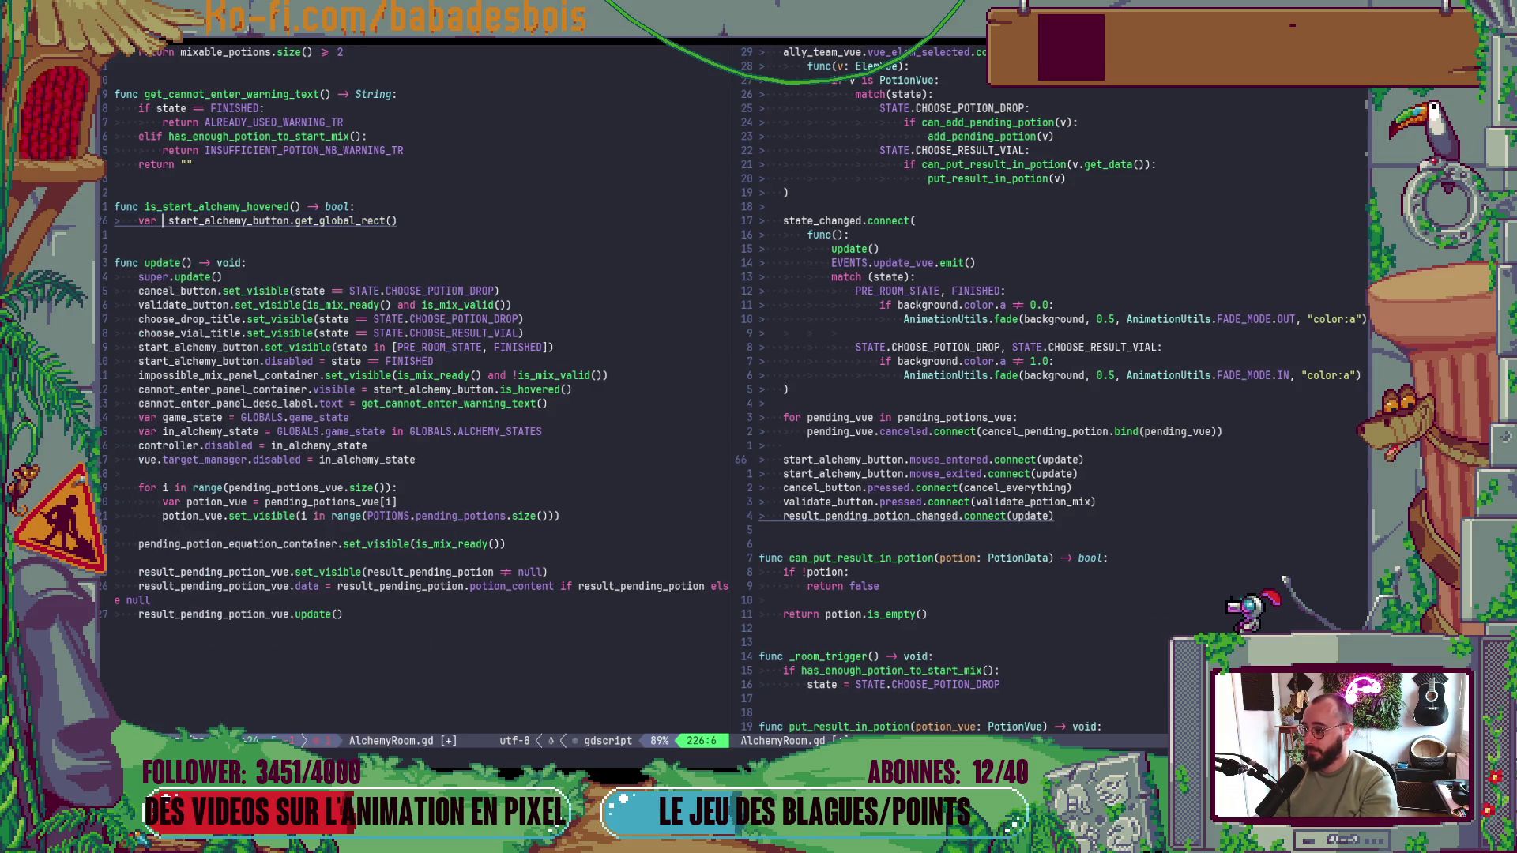
text( =)
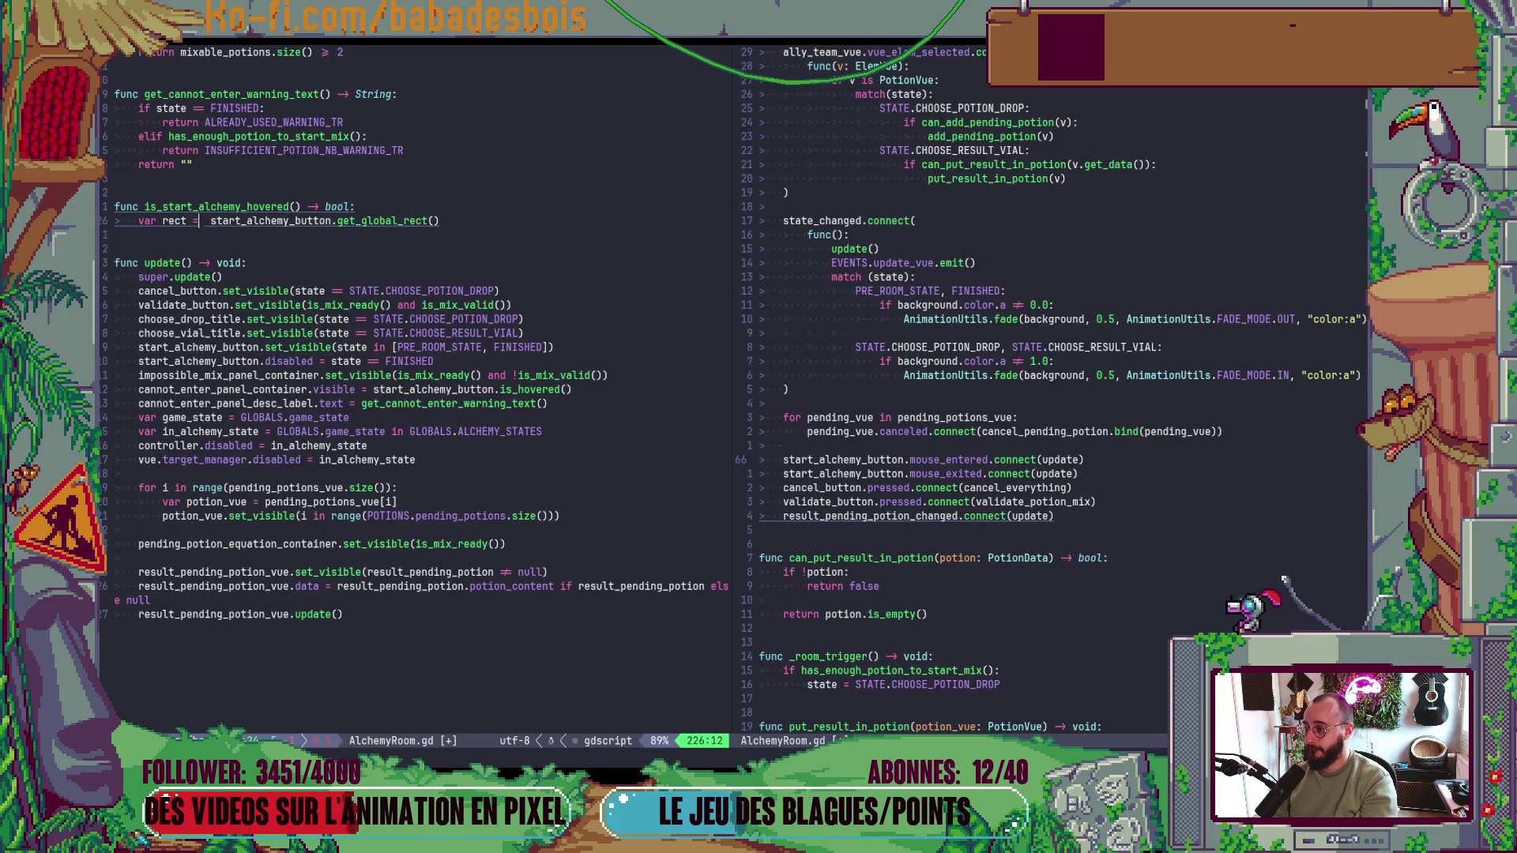
text(o)
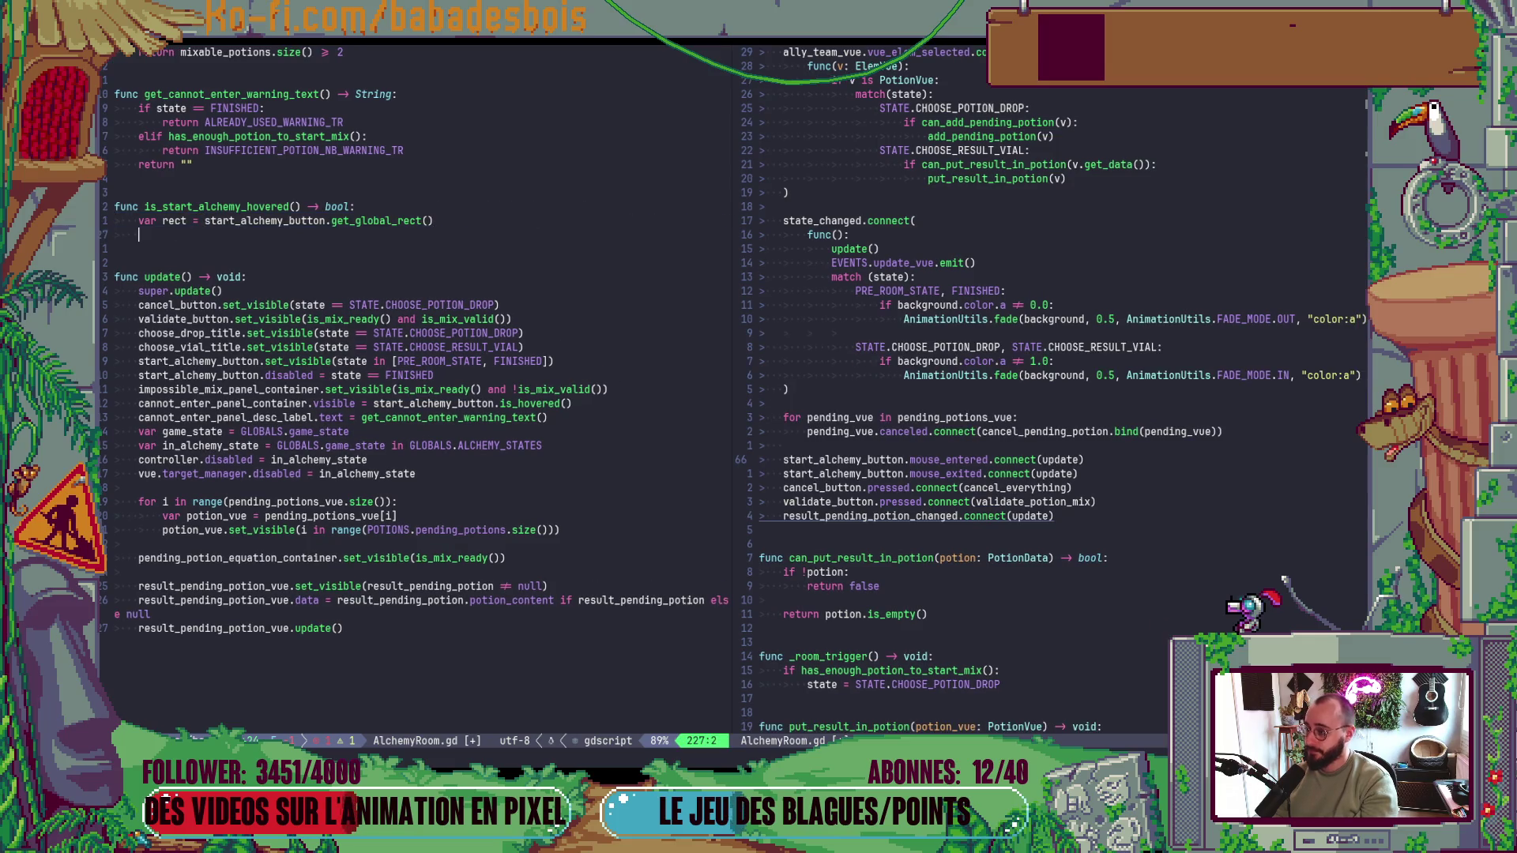
text(var mous)
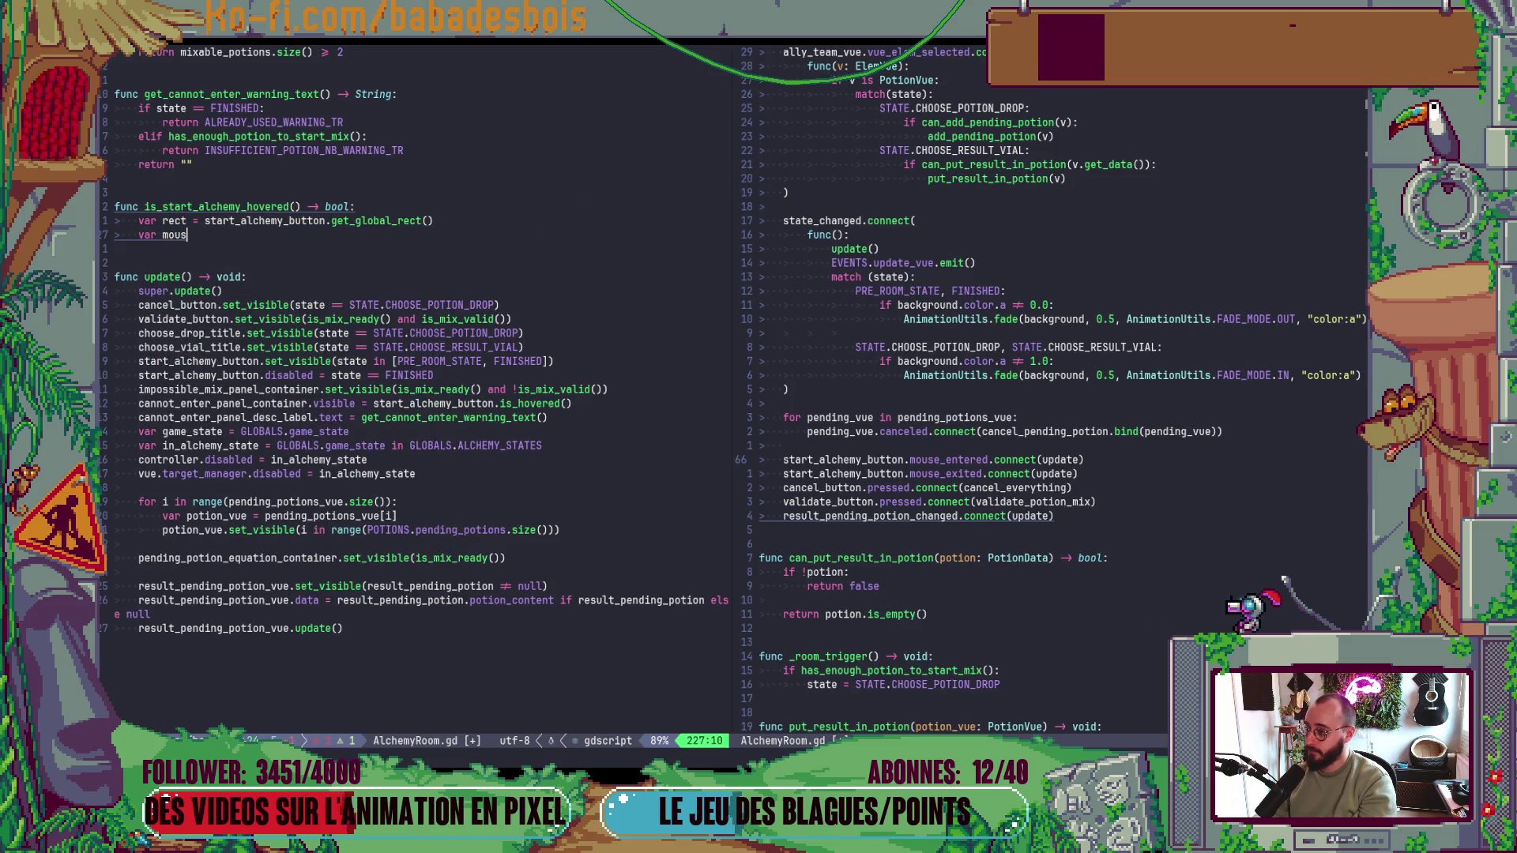
text(e_pos = get)
text(_gl)
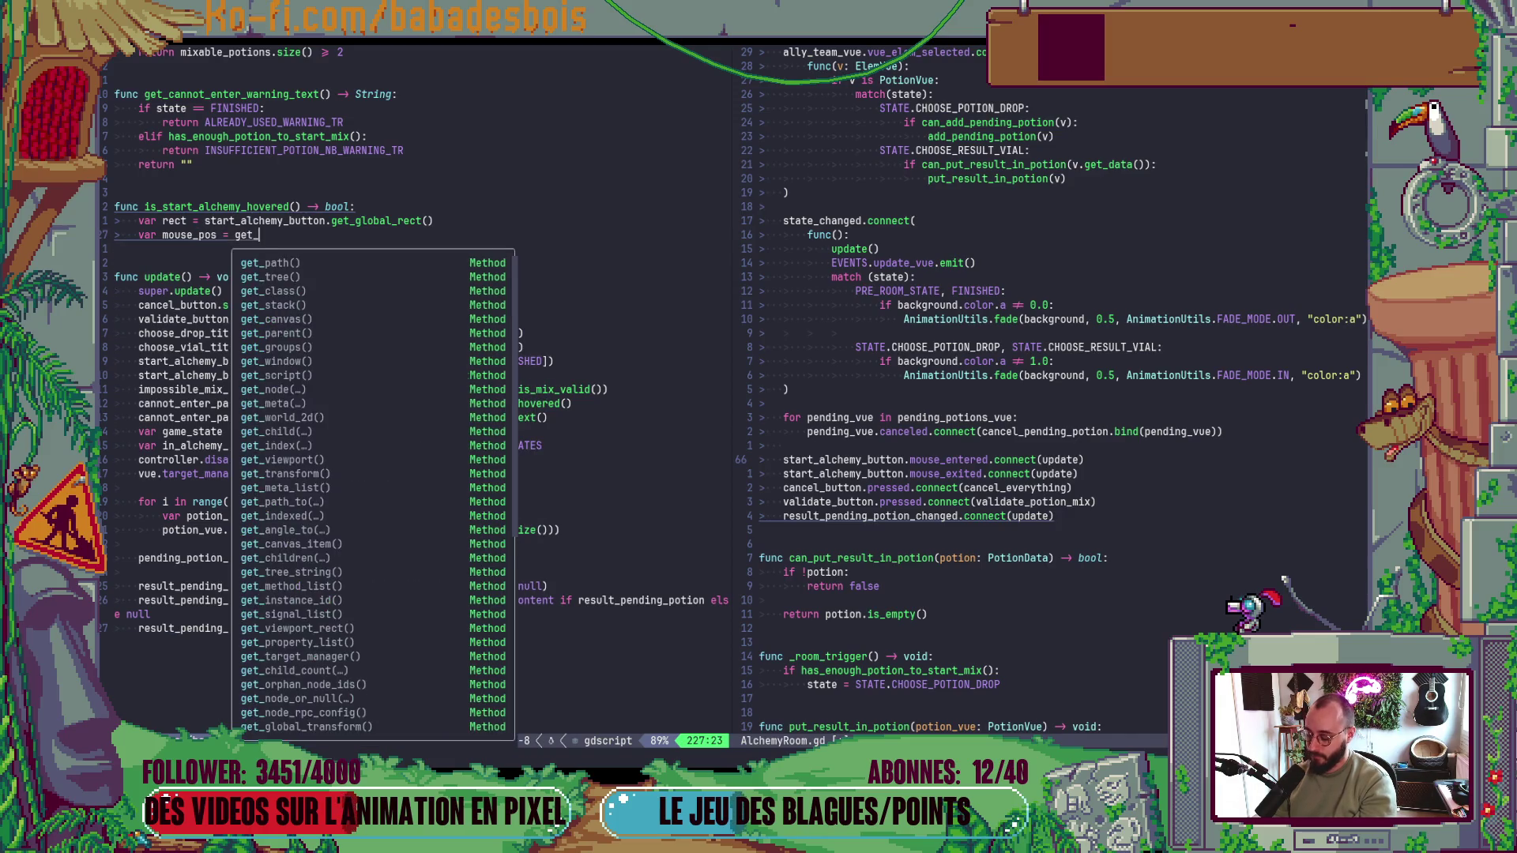
key(Down)
key(Return)
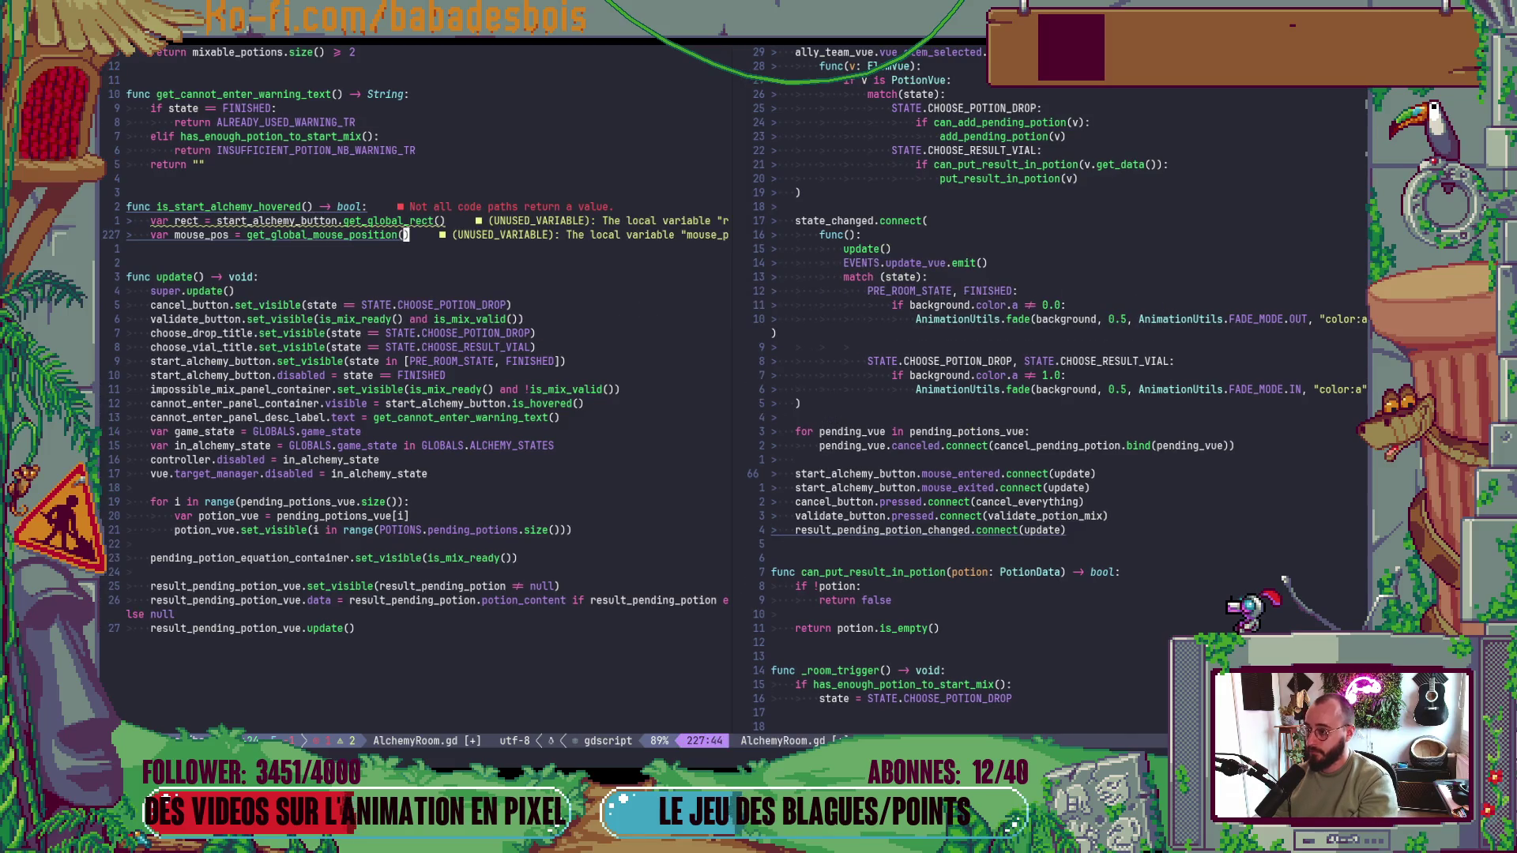
key(Return)
- Finish the helper with return rect.has_point(mouse_pos)
text(return rr)
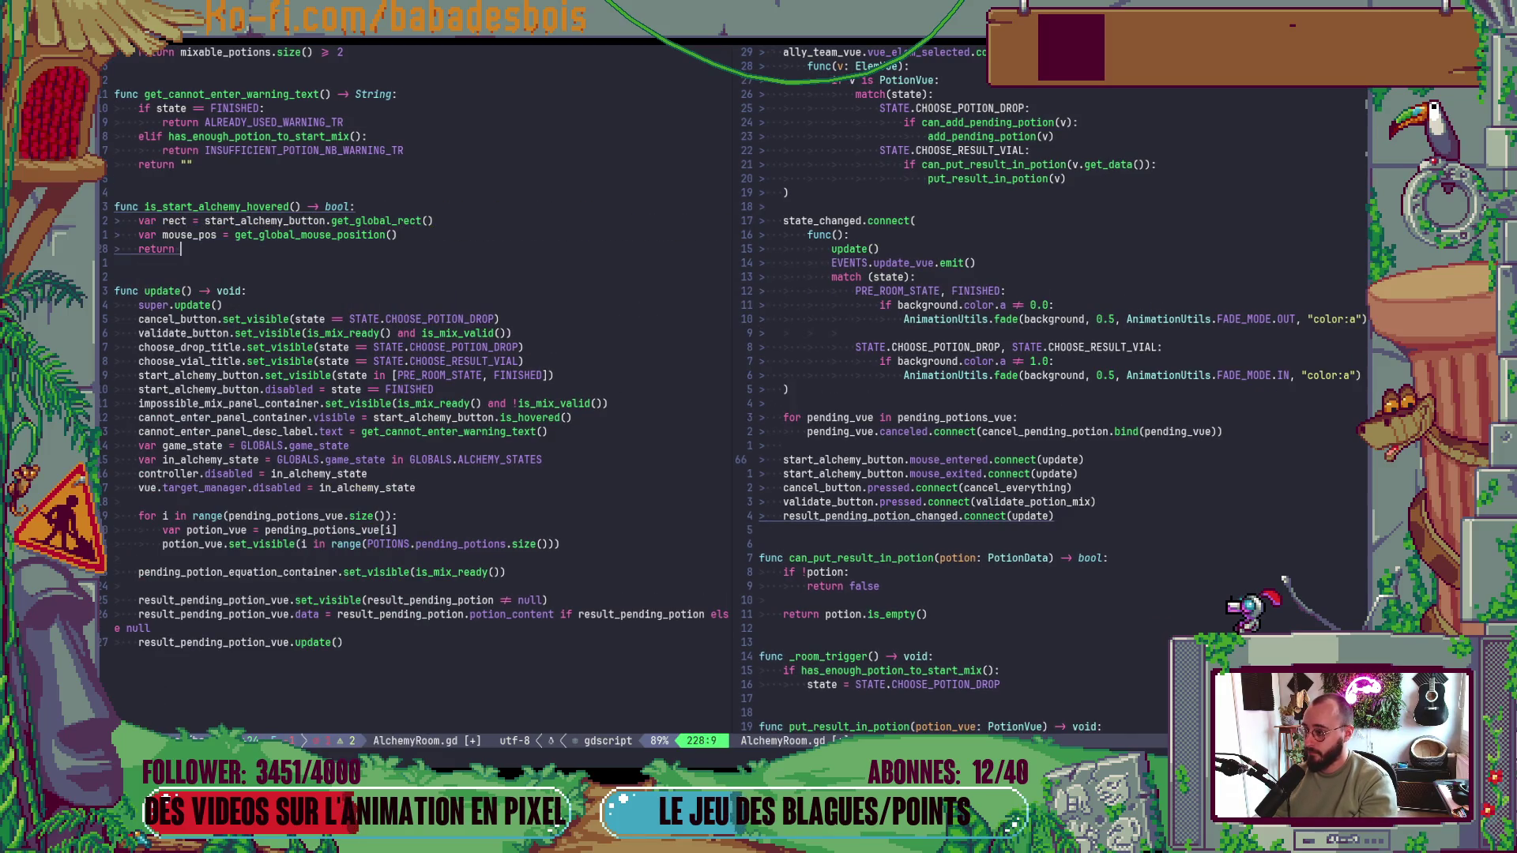
key(BackSpace)
text(ect.has)
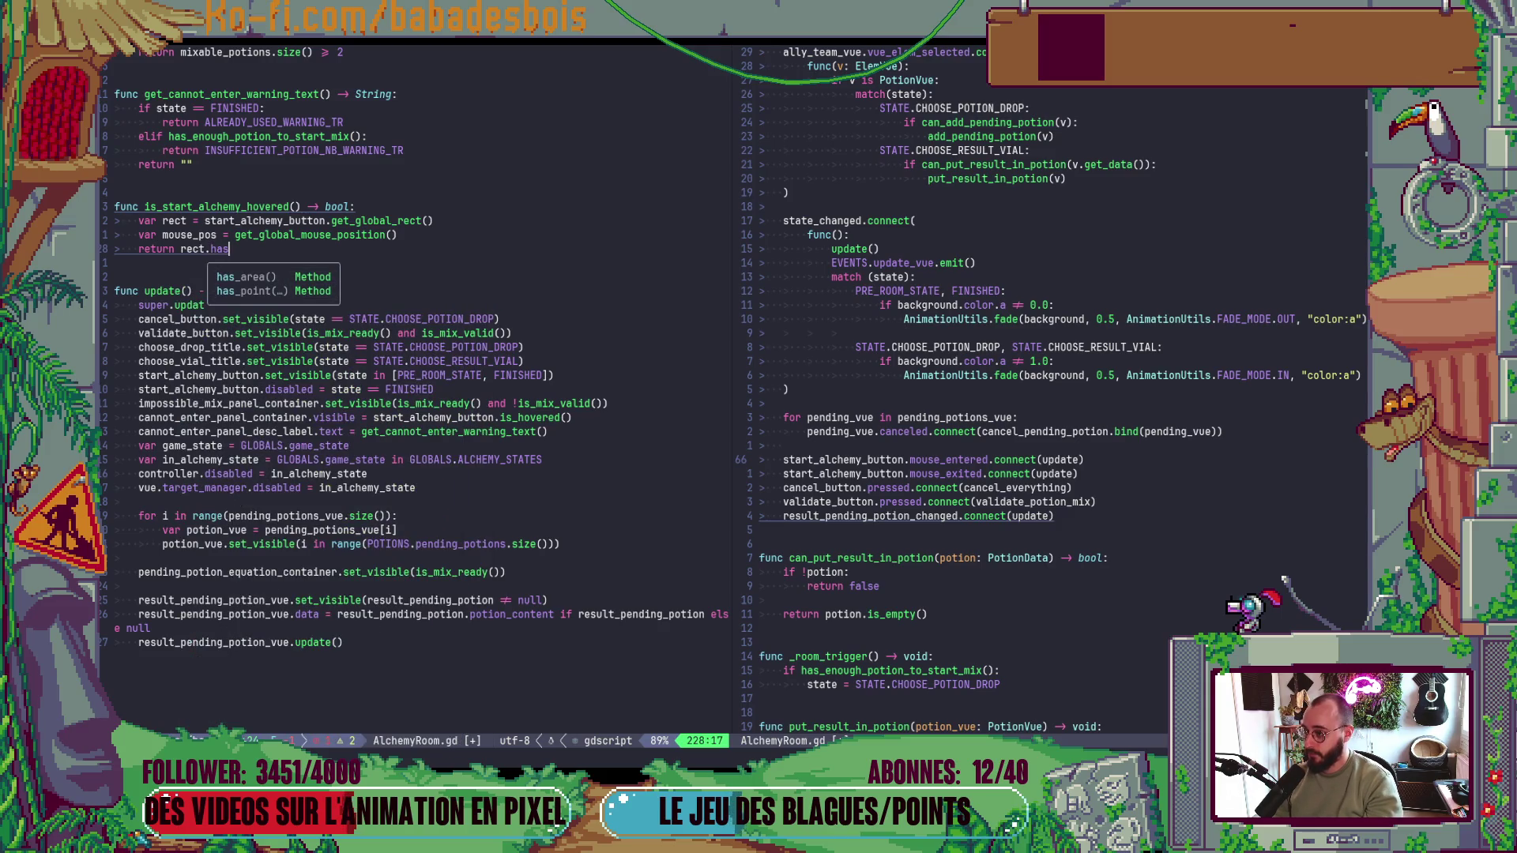
key(Down)
key(Return)
text(mou)
key(Return)
text())
key(Escape)
- Save, and set the cannot-enter panel's visibility to is_start_alchemy_hovered()
text(:w)
key(Return)
key(j)
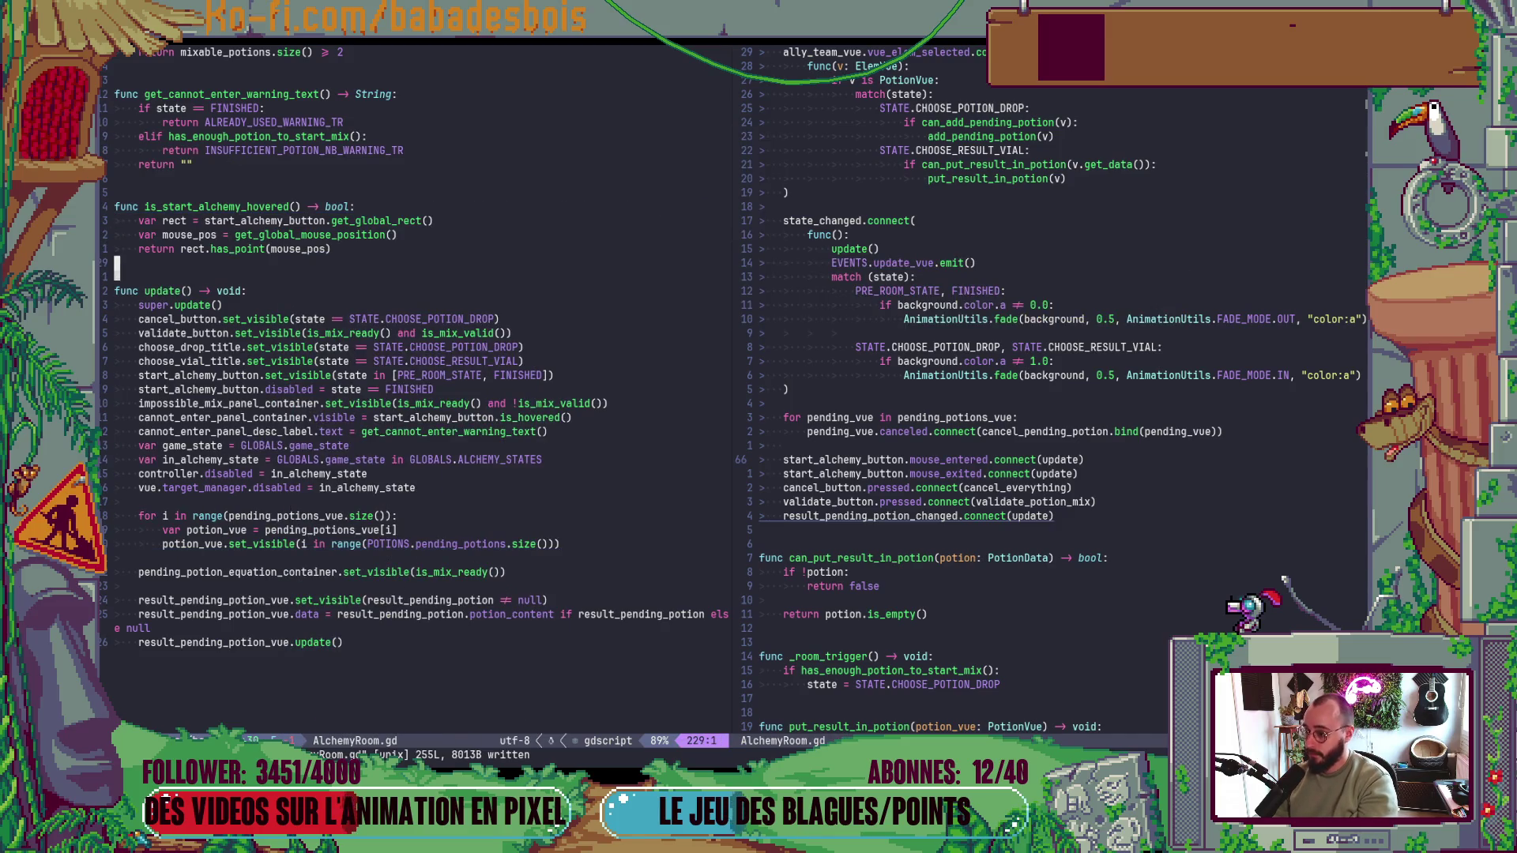
click(328, 417)
text(ewwCis)
text(_s)
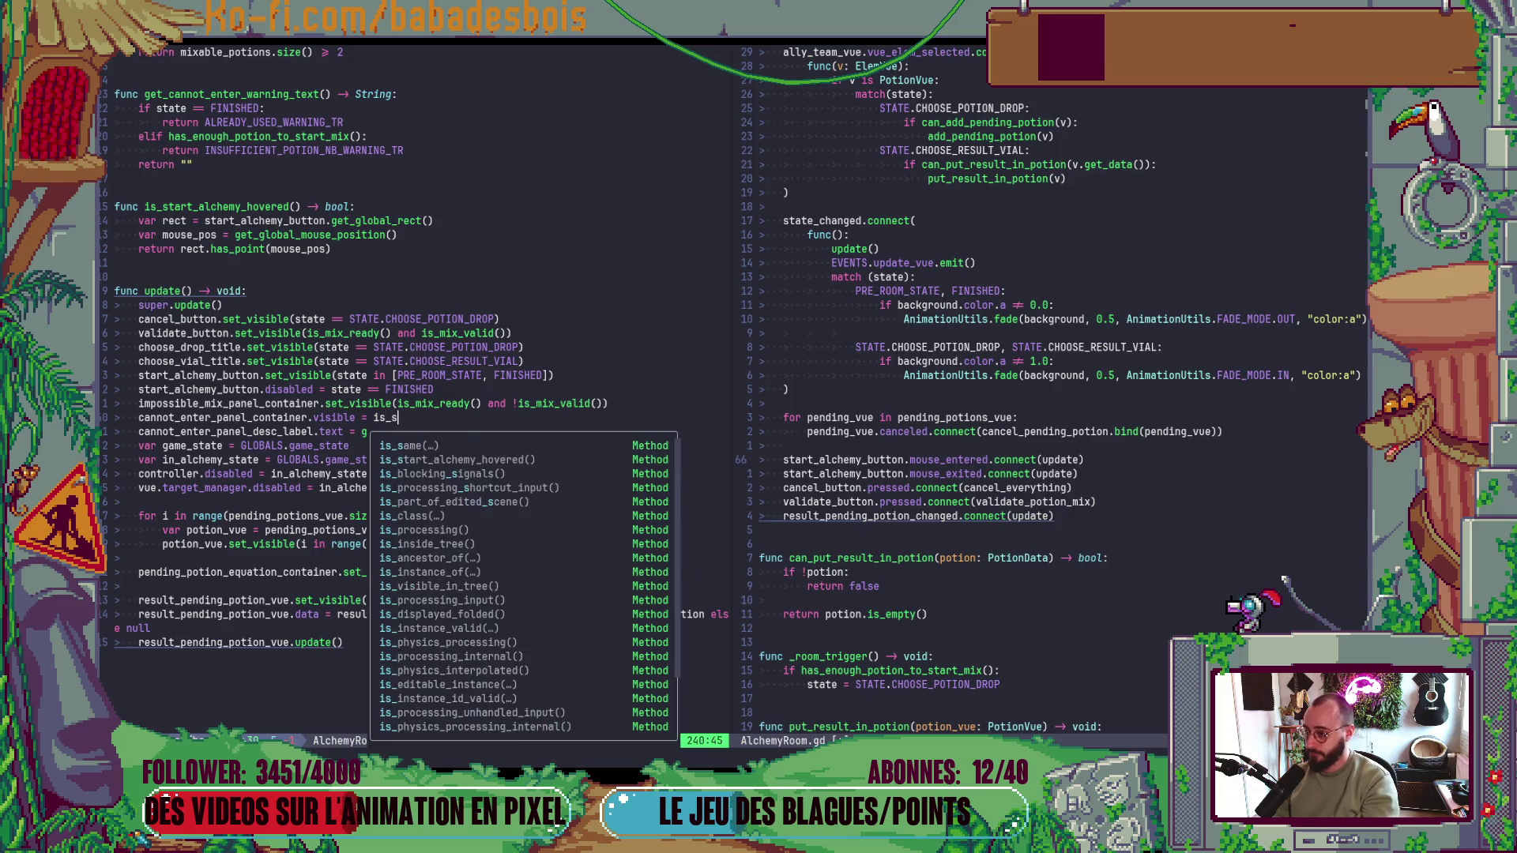
key(Escape)
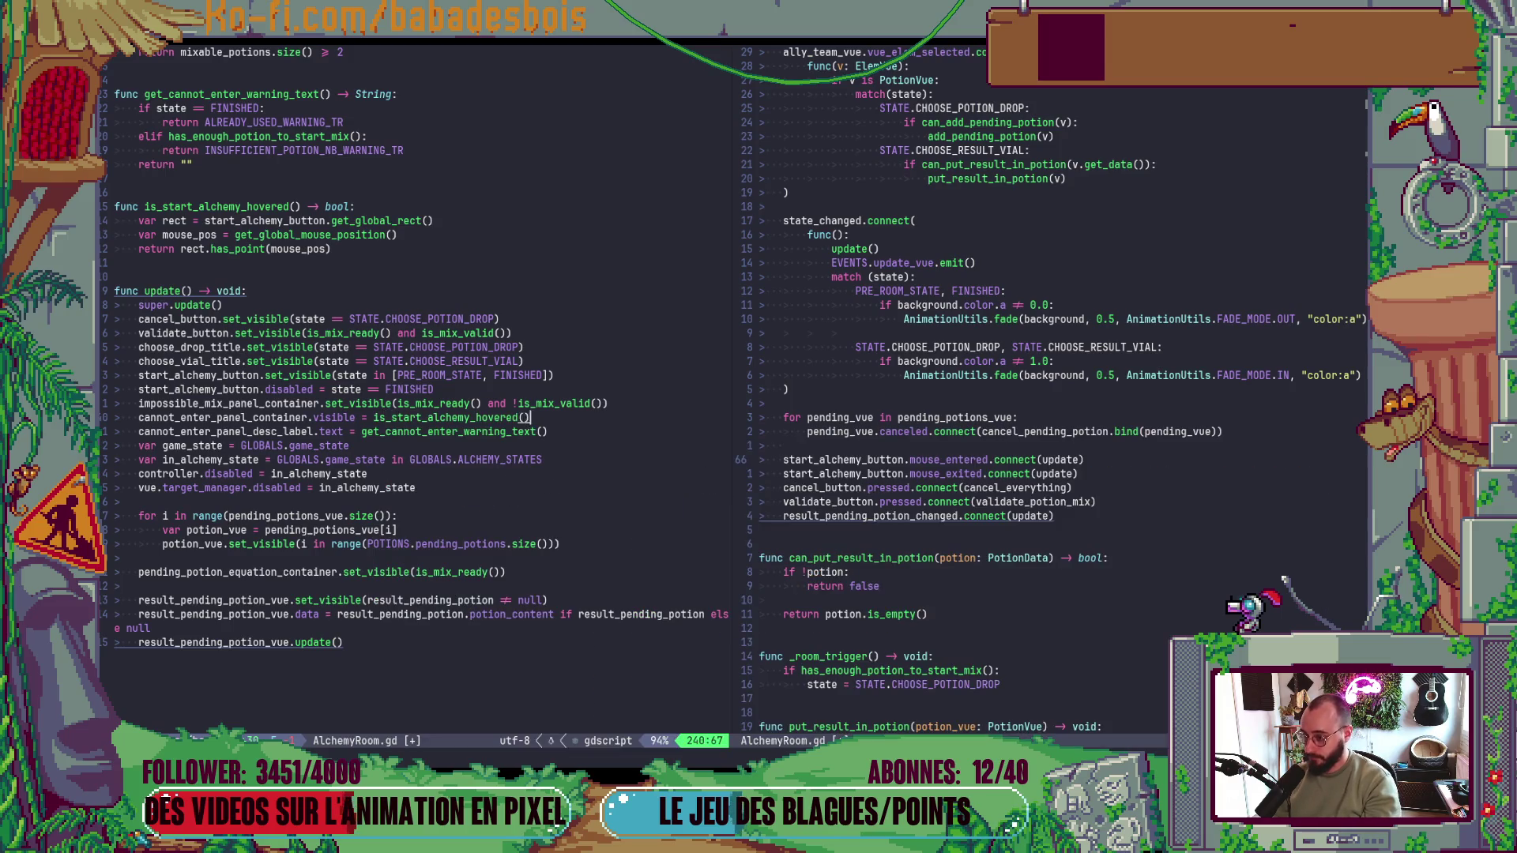
key(alt+Tab)
key(alt+Tab)
key(alt+Tab)
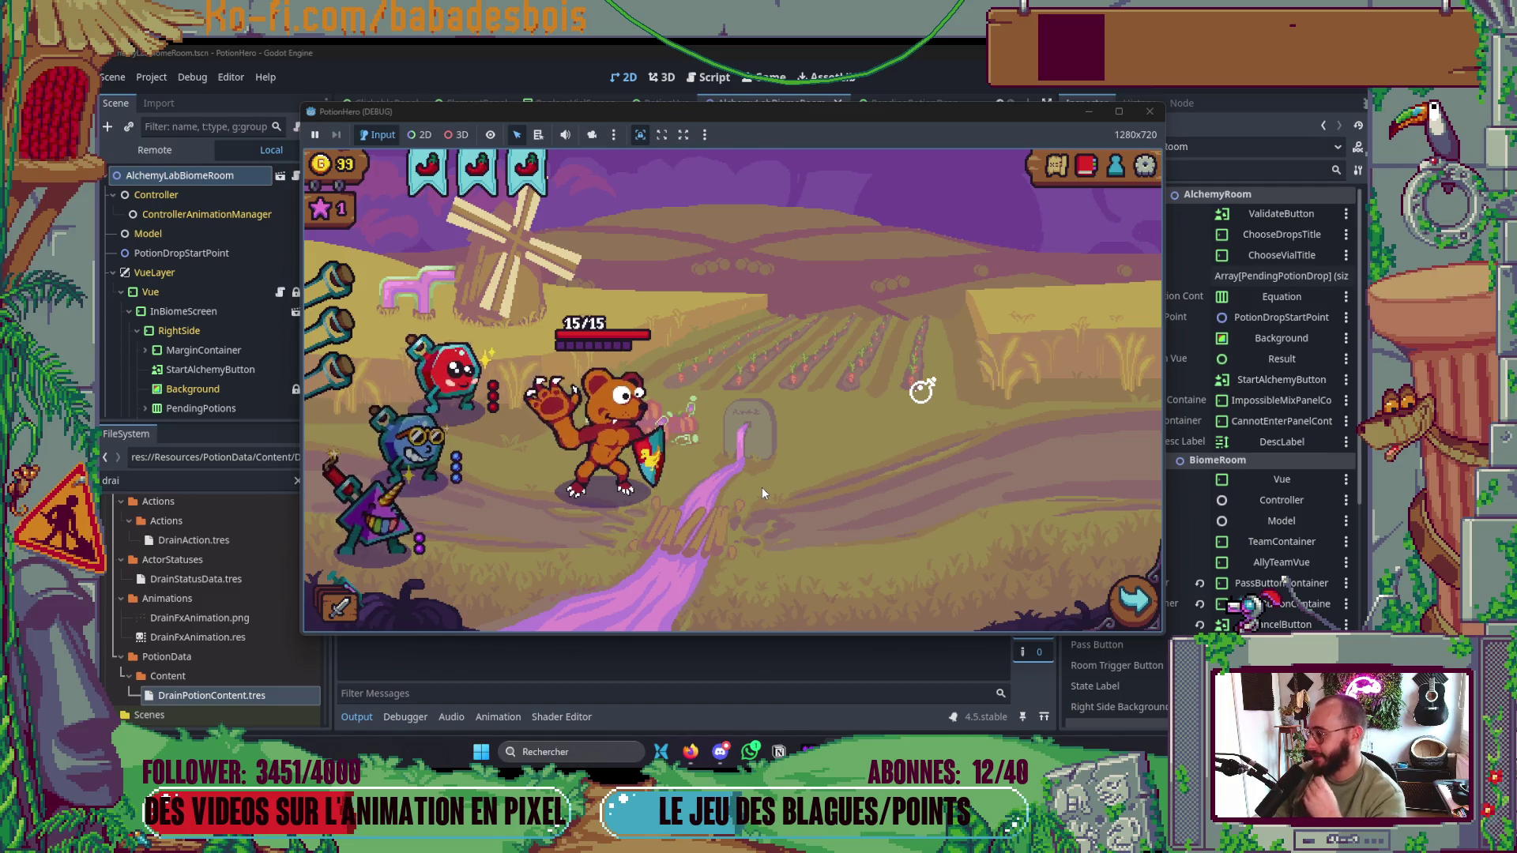
- Start the alchemy mix, close its overlay, and relaunch the game
click(922, 392)
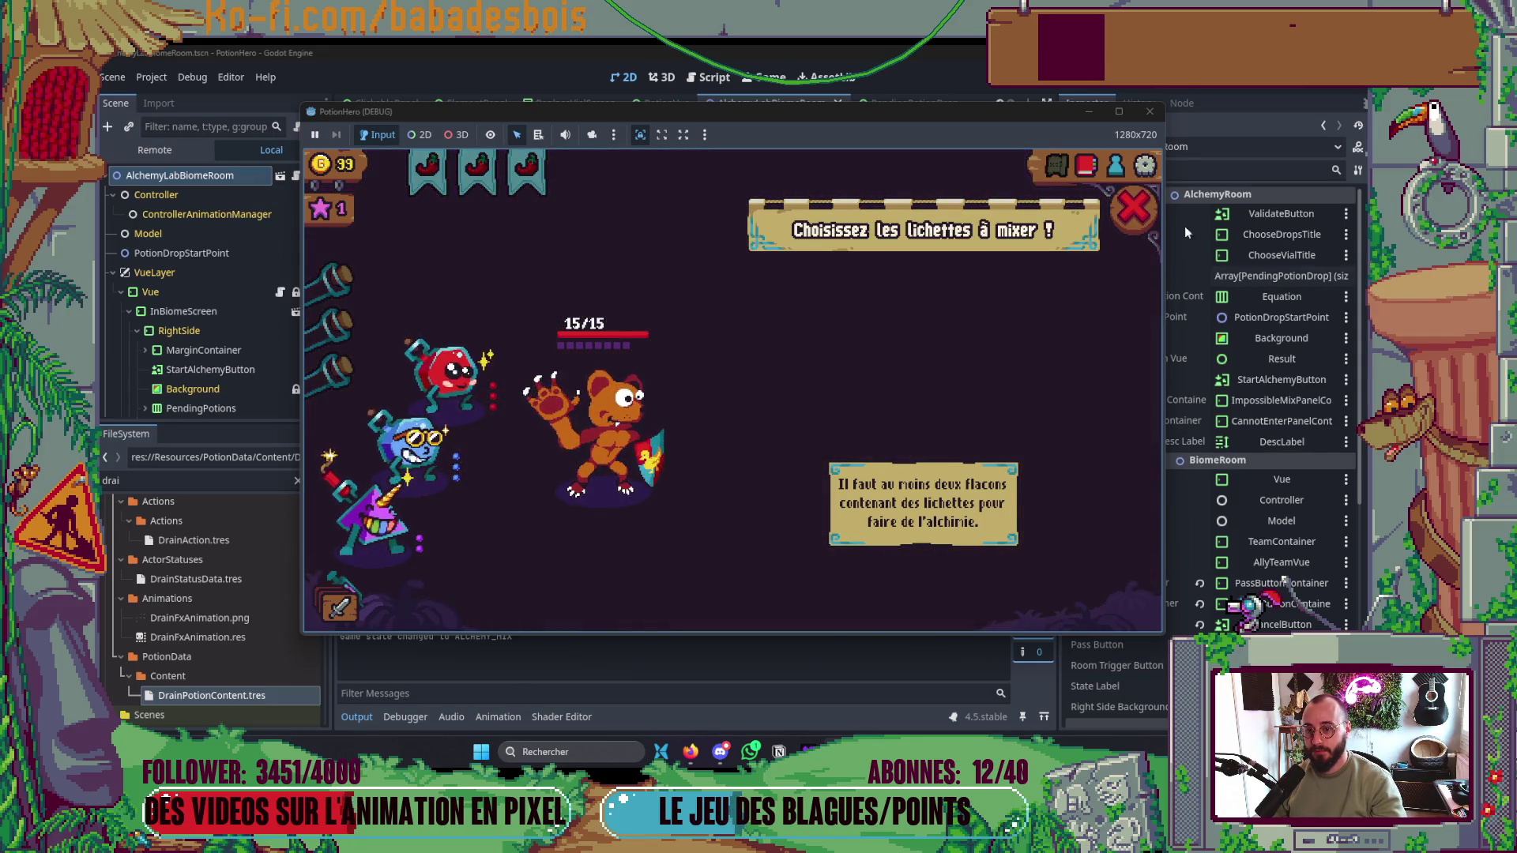
click(1134, 208)
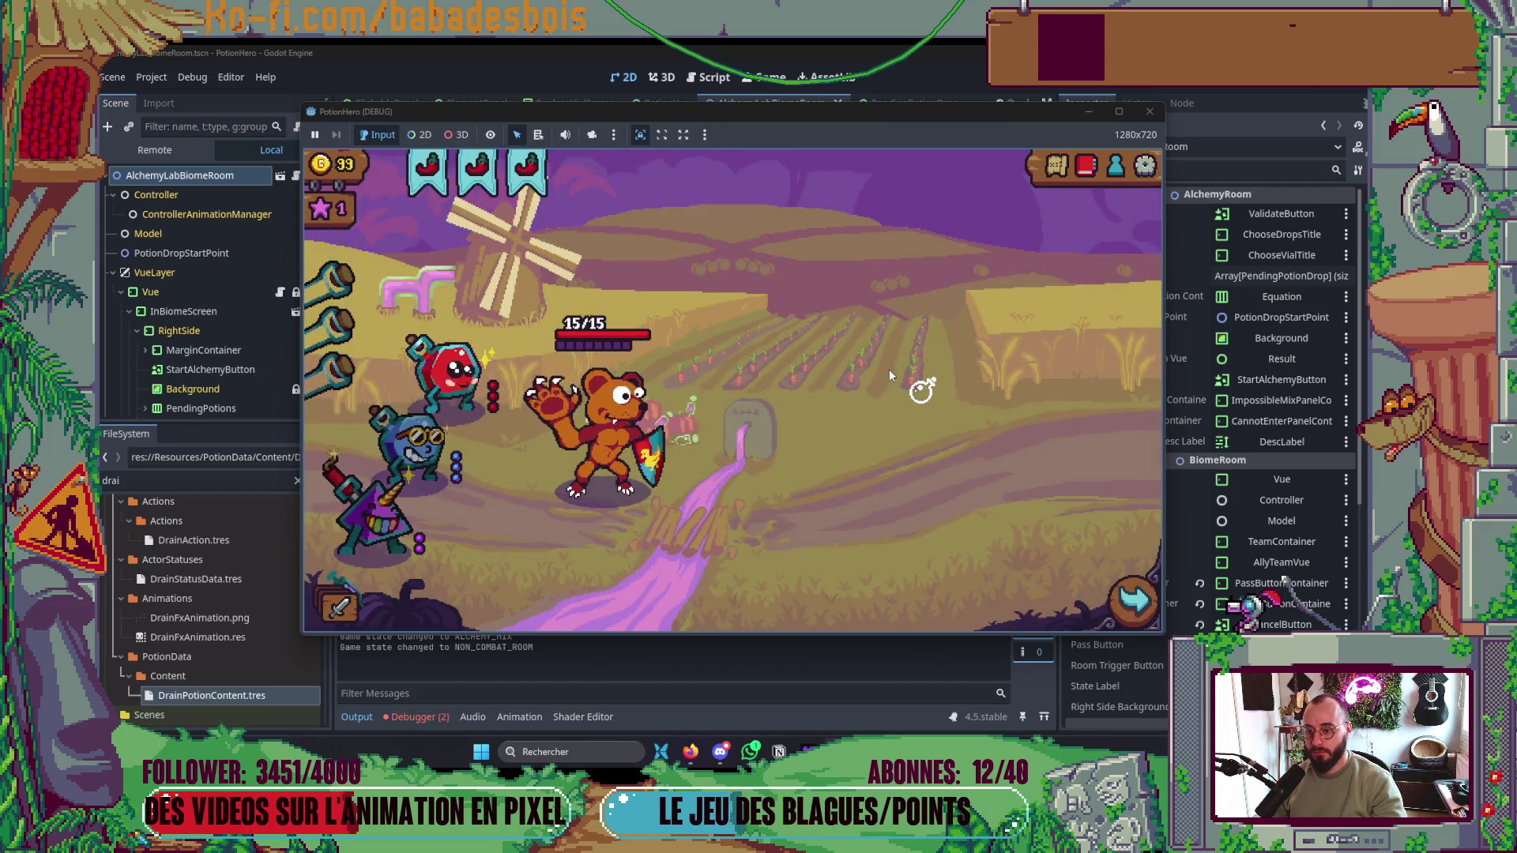
key(F8)
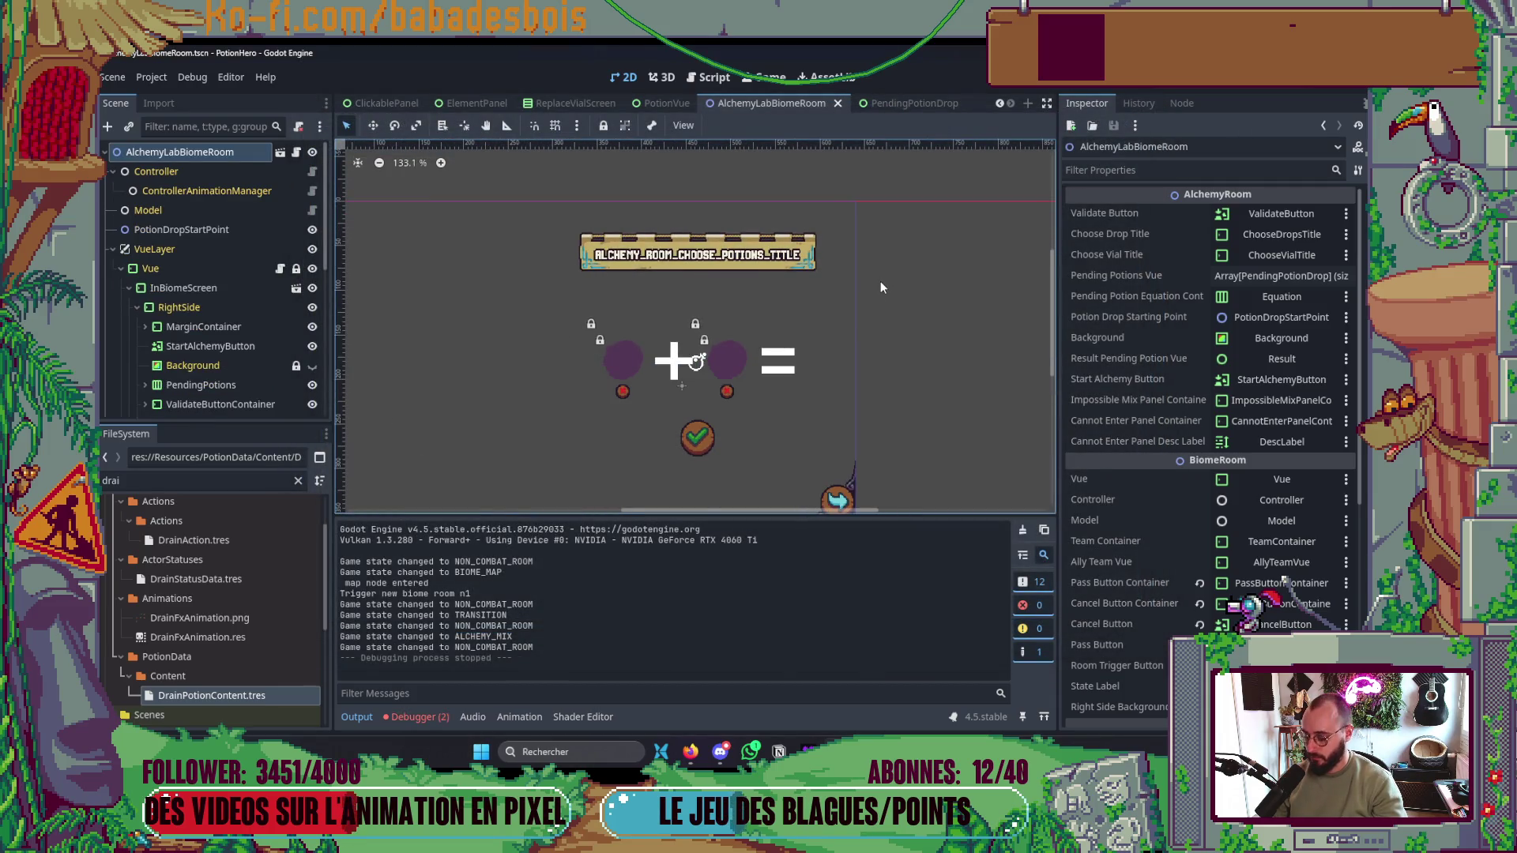
key(F5)
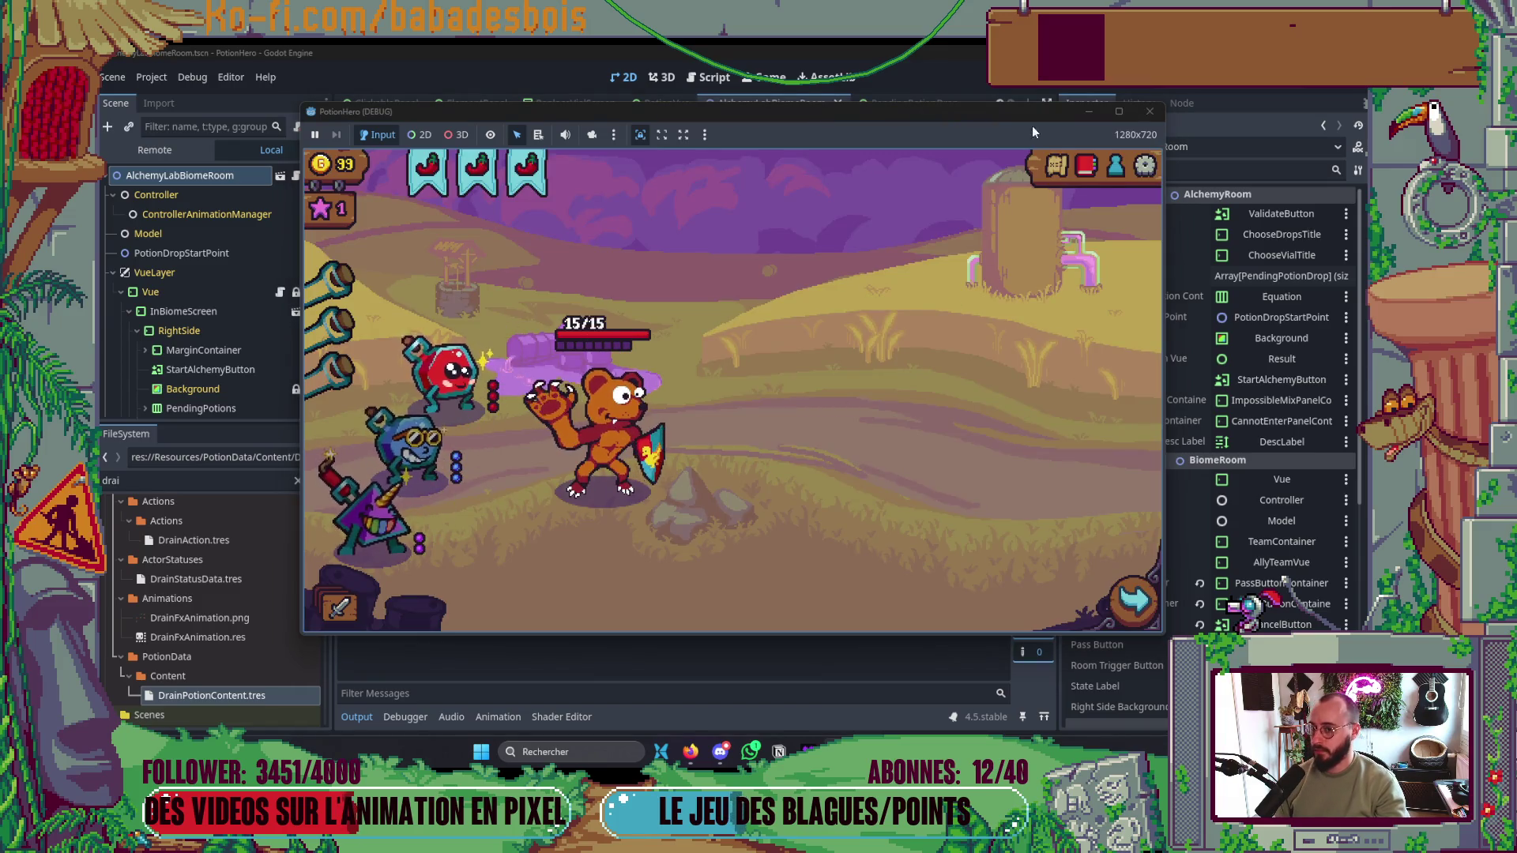
- Travel through the world map to the next room, then return to the code
click(1056, 162)
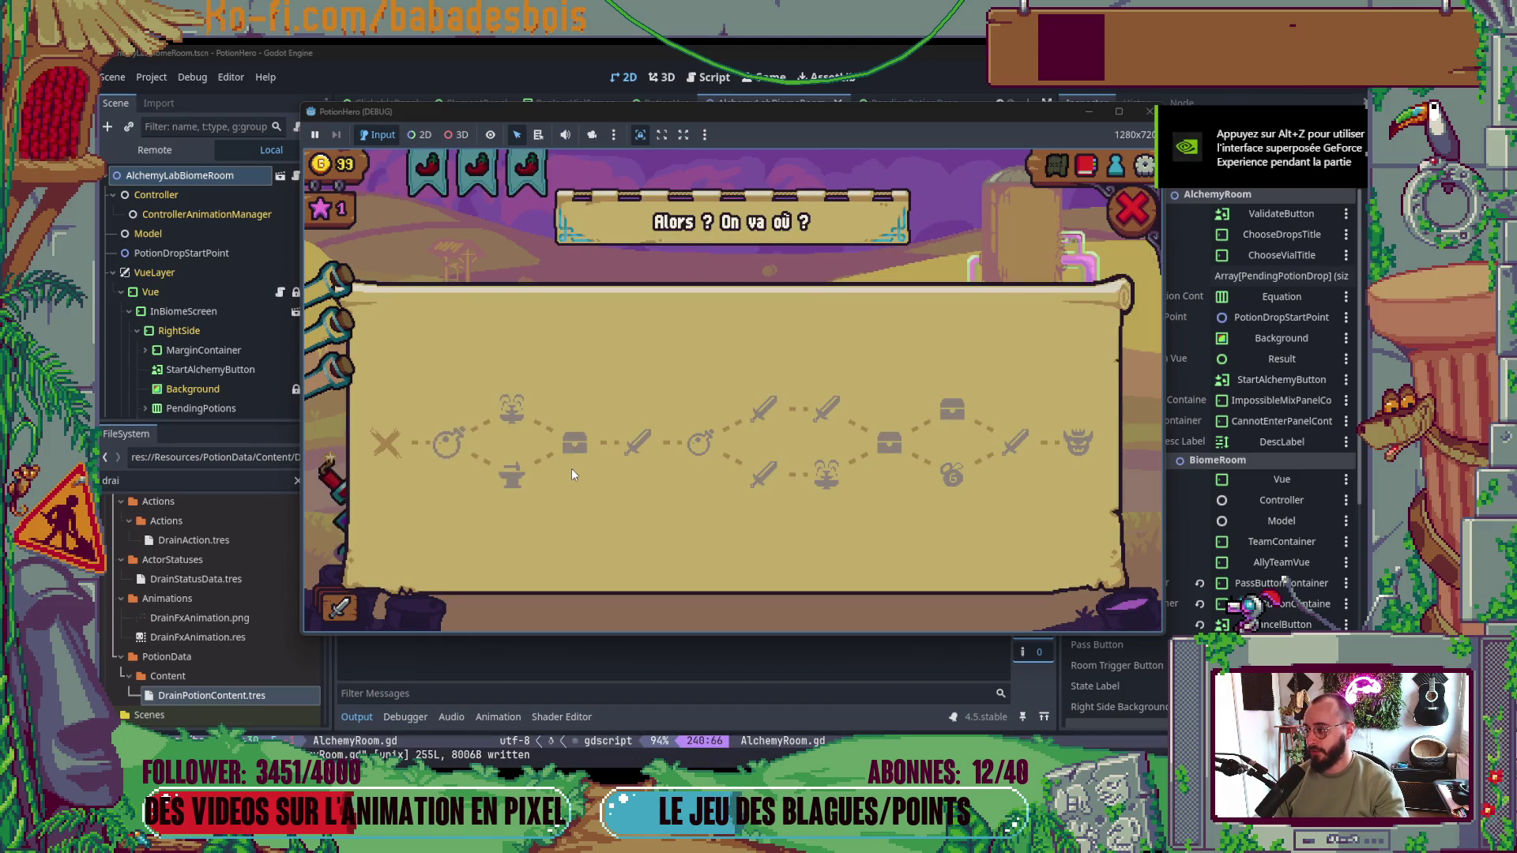
click(457, 450)
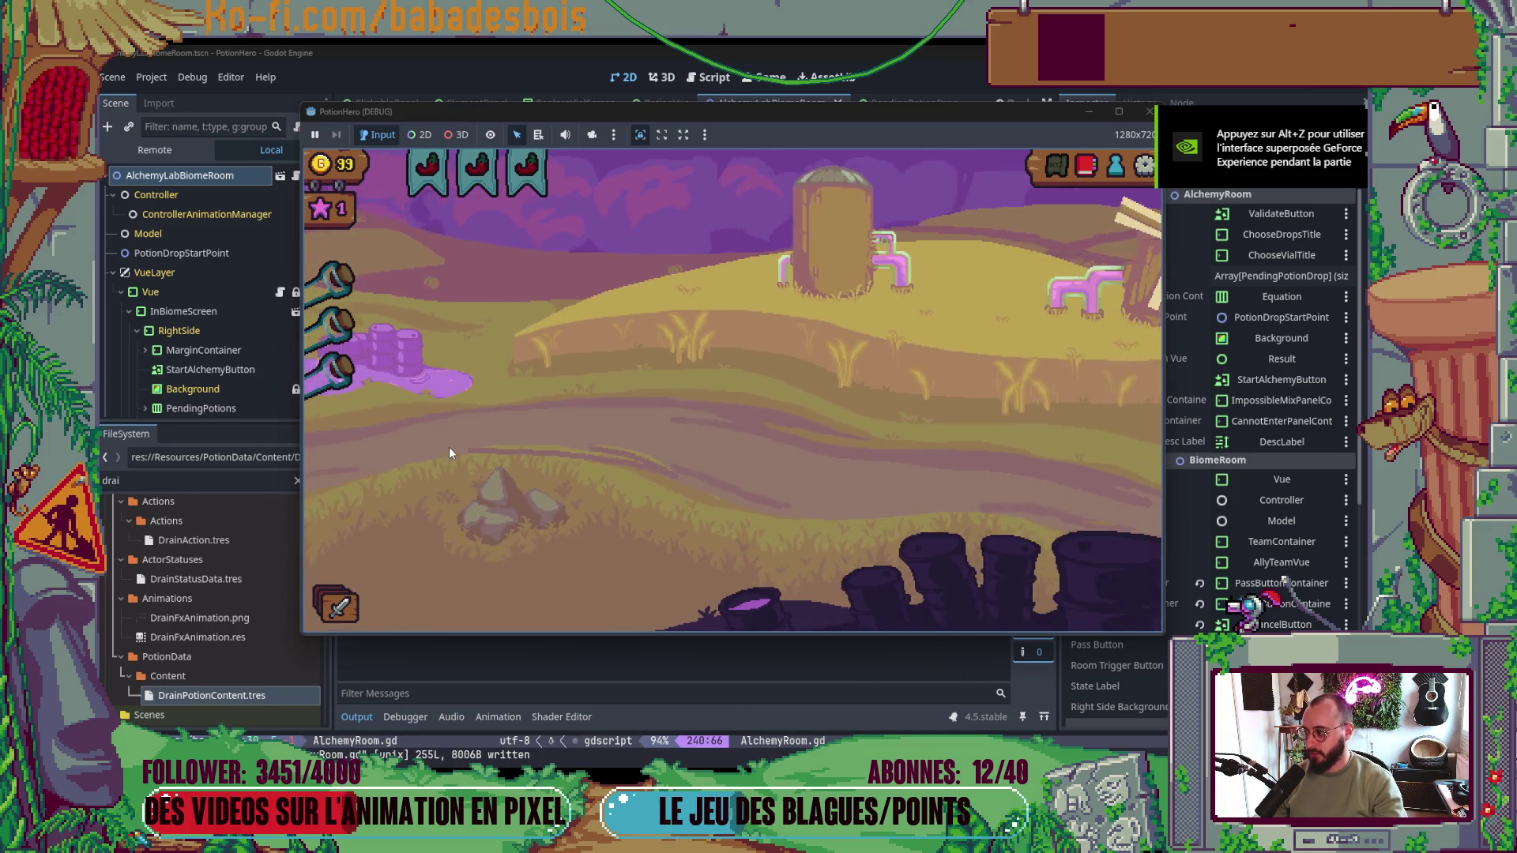
key(alt+Tab)
key(alt+Tab)
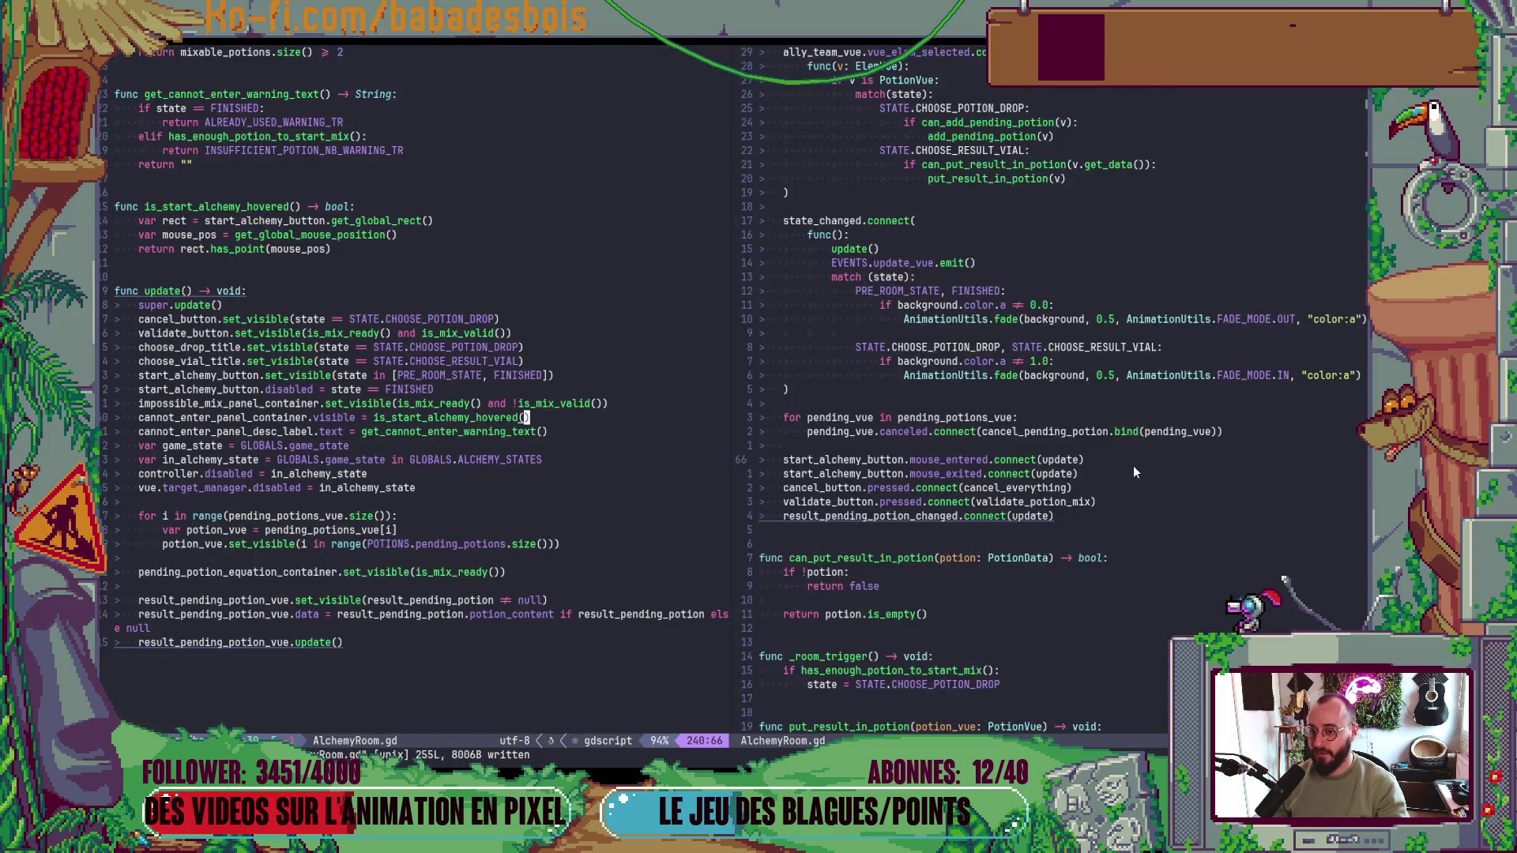
scroll(1141, 456, down, 2)
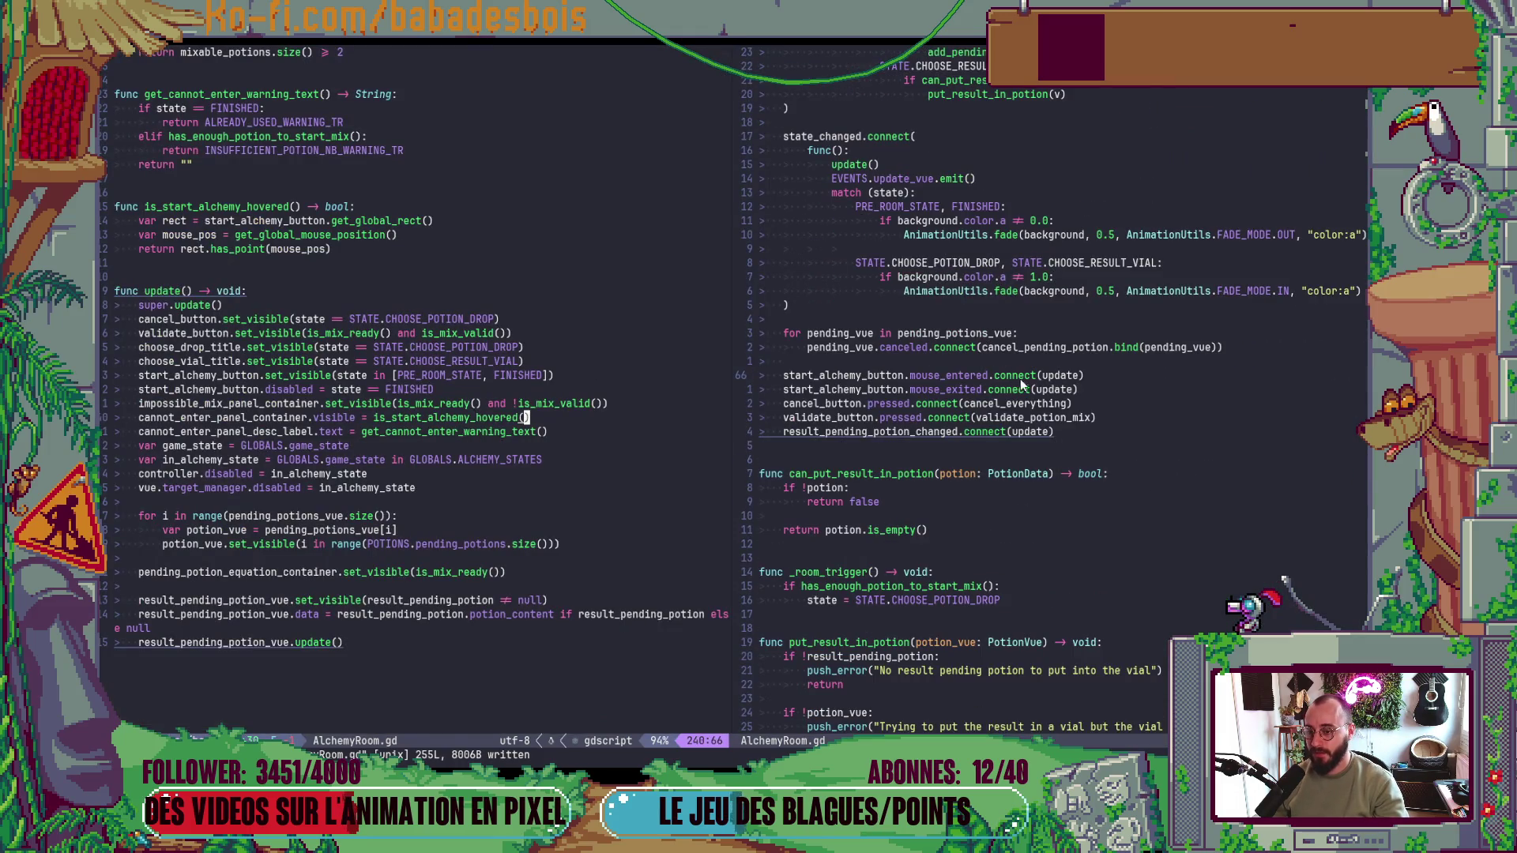
drag(407, 305, 404, 662)
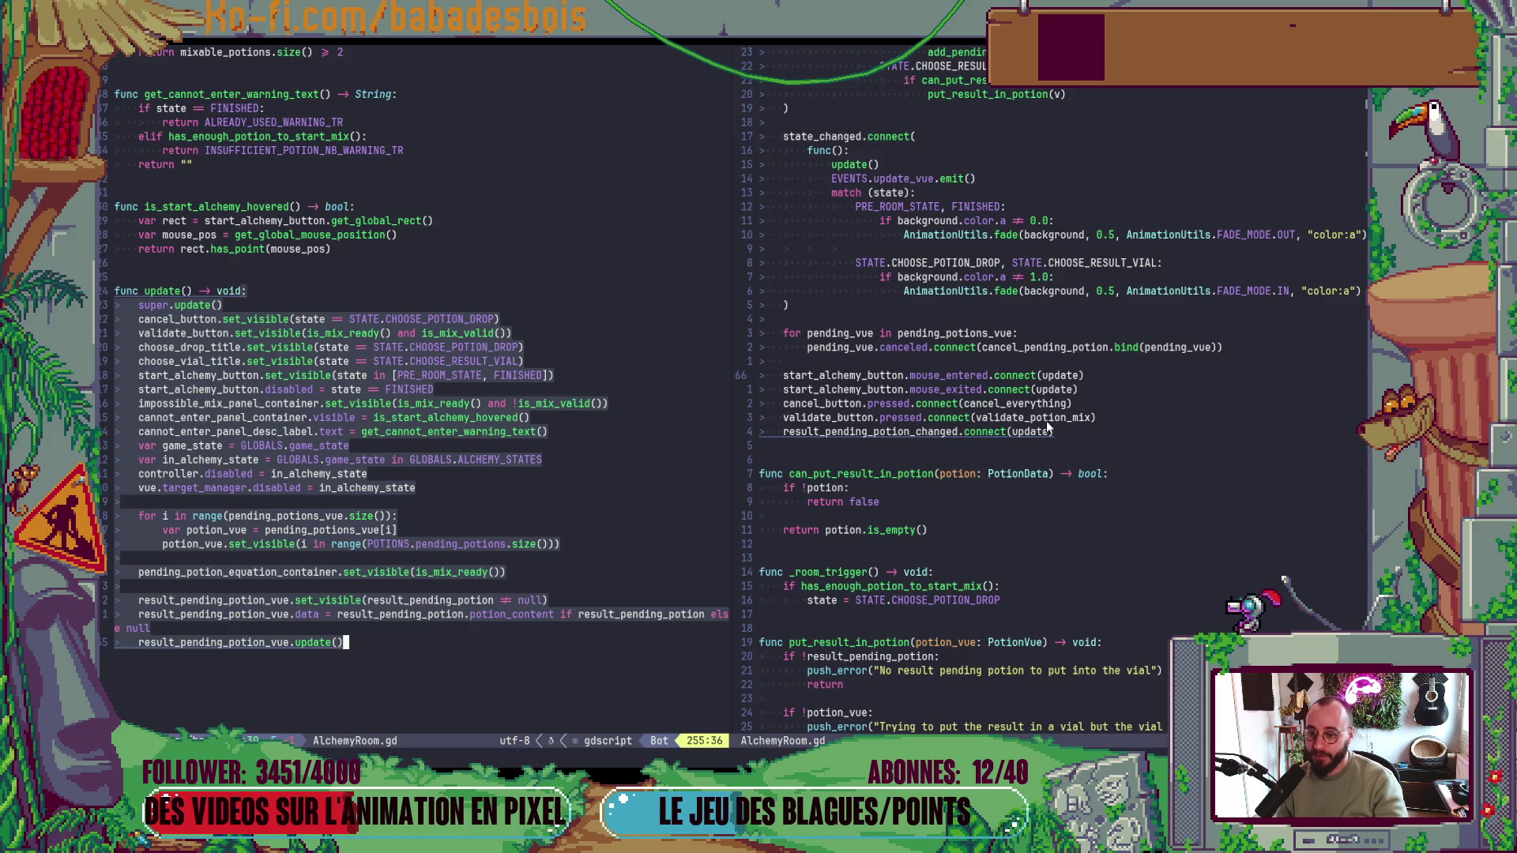
click(838, 374)
double_click(948, 376)
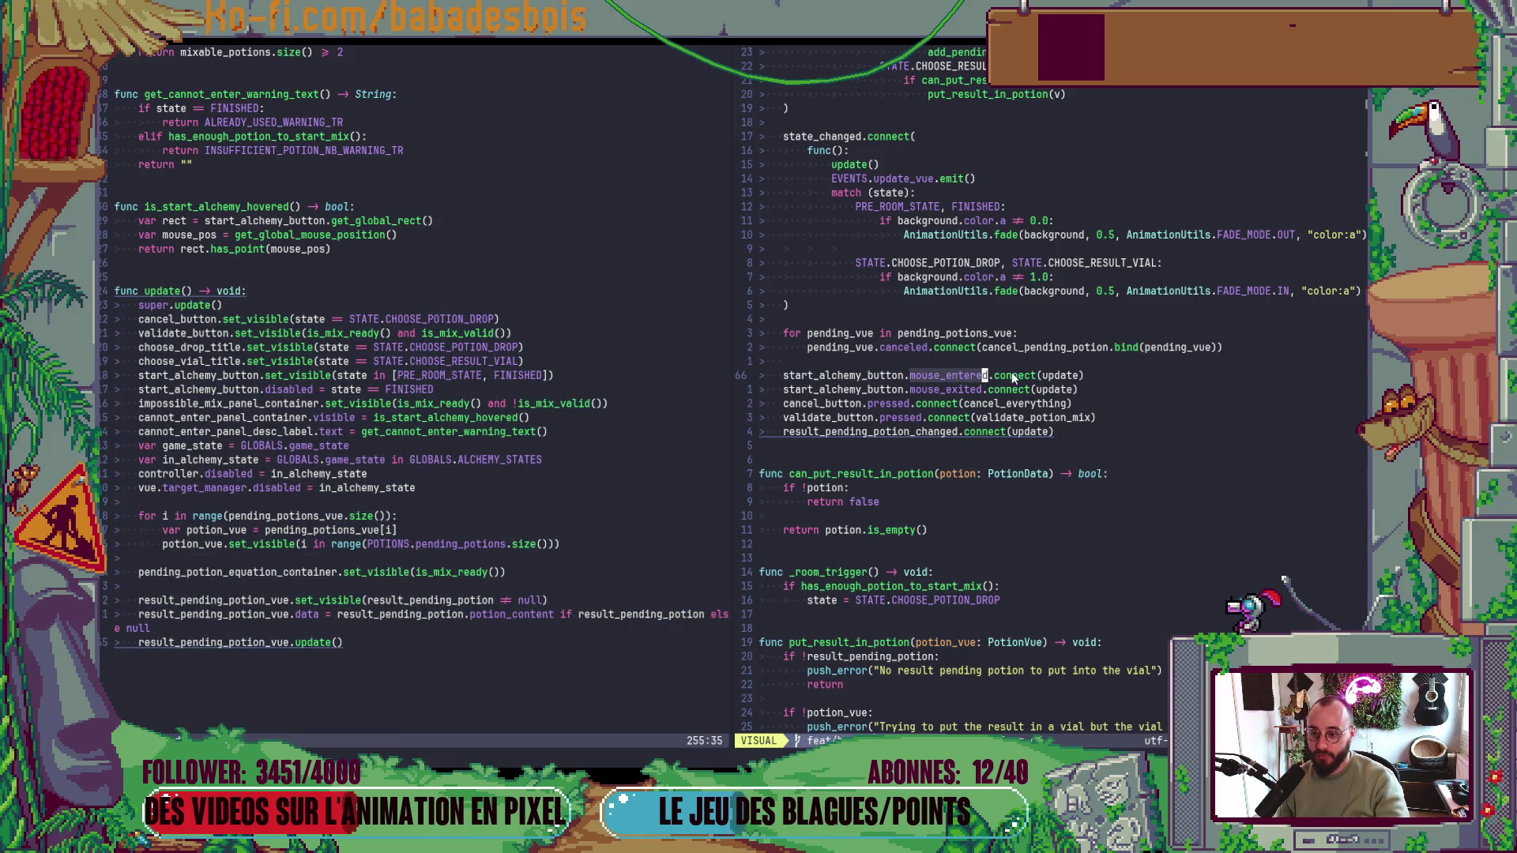
click(1051, 393)
drag(1053, 393, 758, 375)
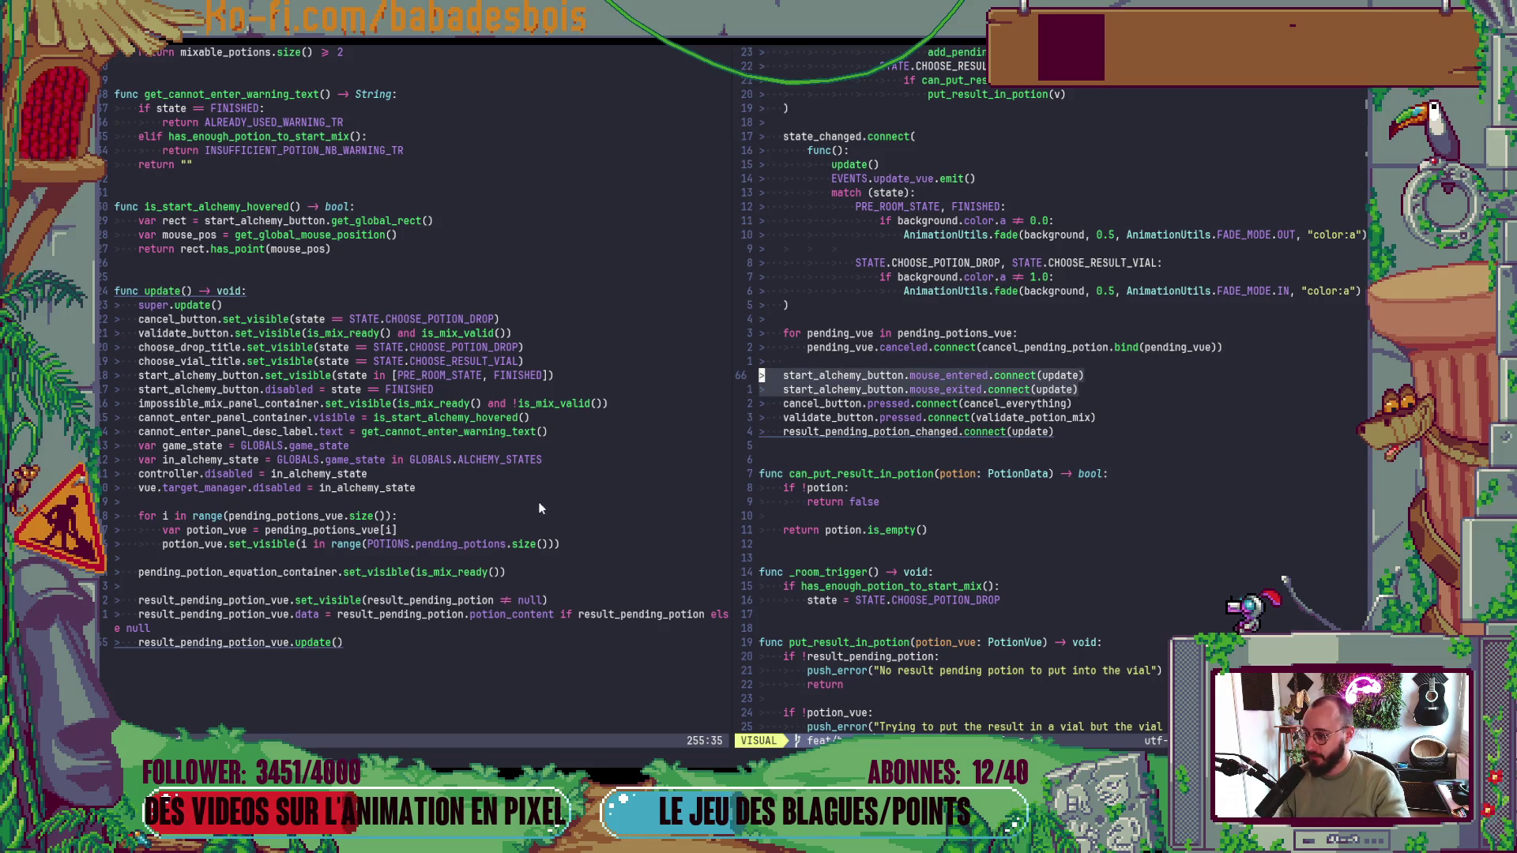
click(261, 419)
click(491, 417)
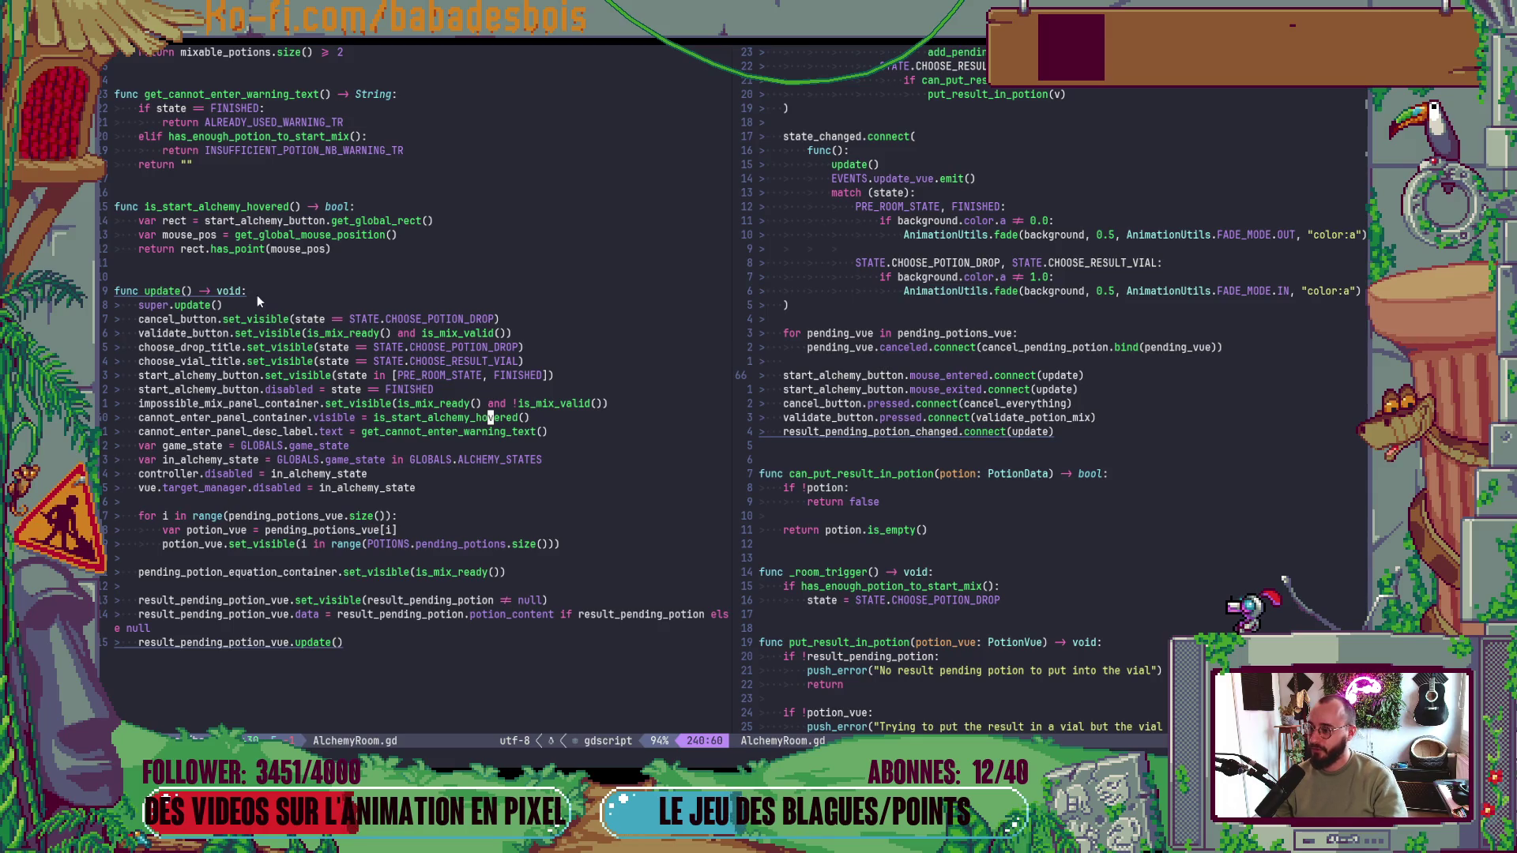
- Restore start_alchemy_button.is_hovered() on line 240, delete the is_start_alchemy_hovered helper, and save
key(u)
key(k)
key(k)
key(k)
key(j)
key(V)
key(j)
key(j)
key(j)
text(d:w)
key(Return)
- Check the mouse_entered connection line, delete the leftover blank line, and save
key(ctrl+w)
key(l)
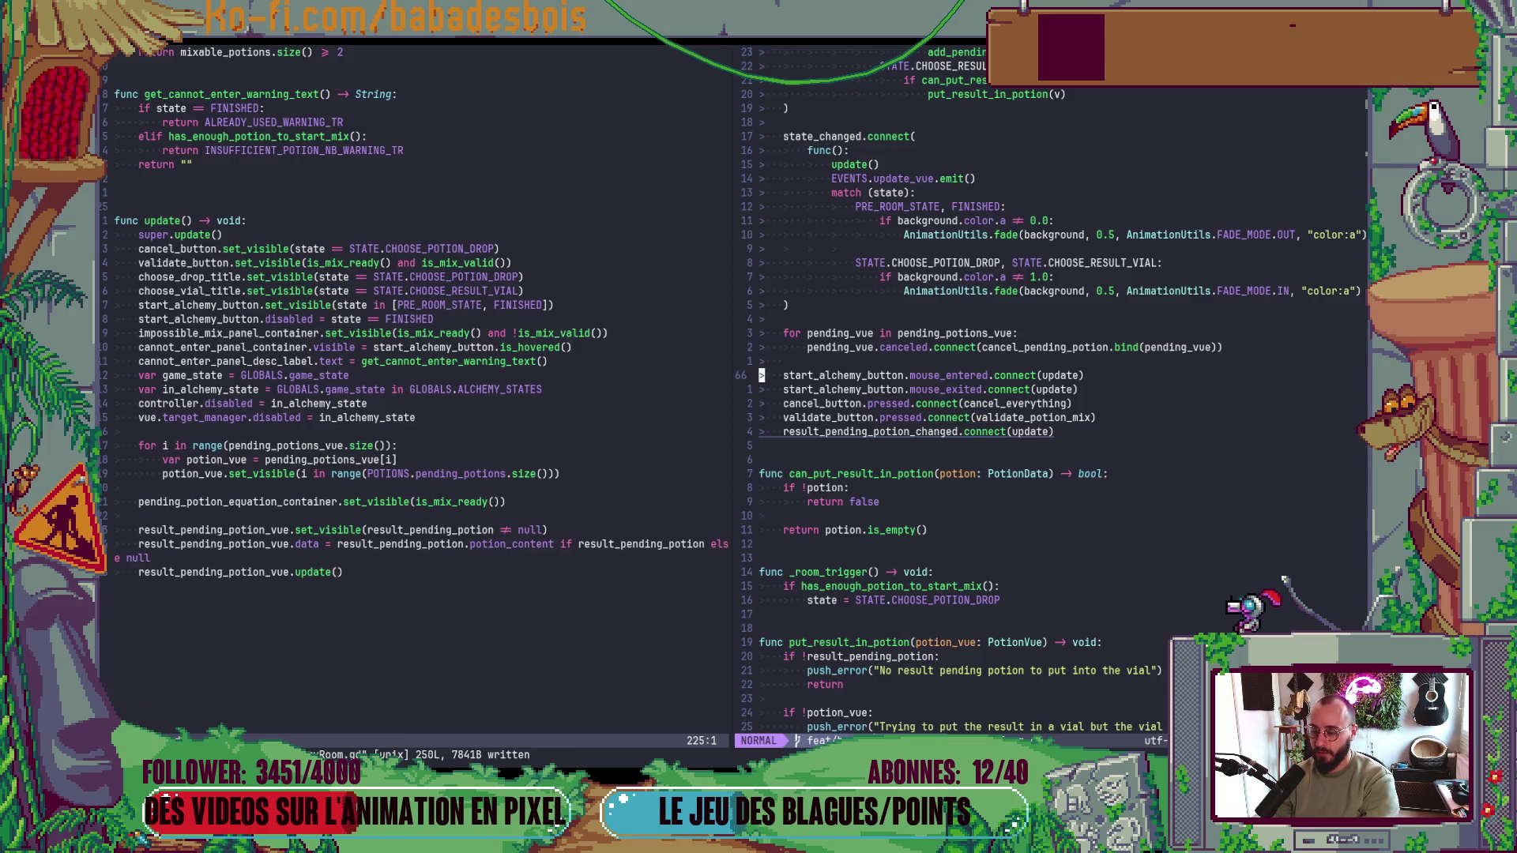
key(dollar)
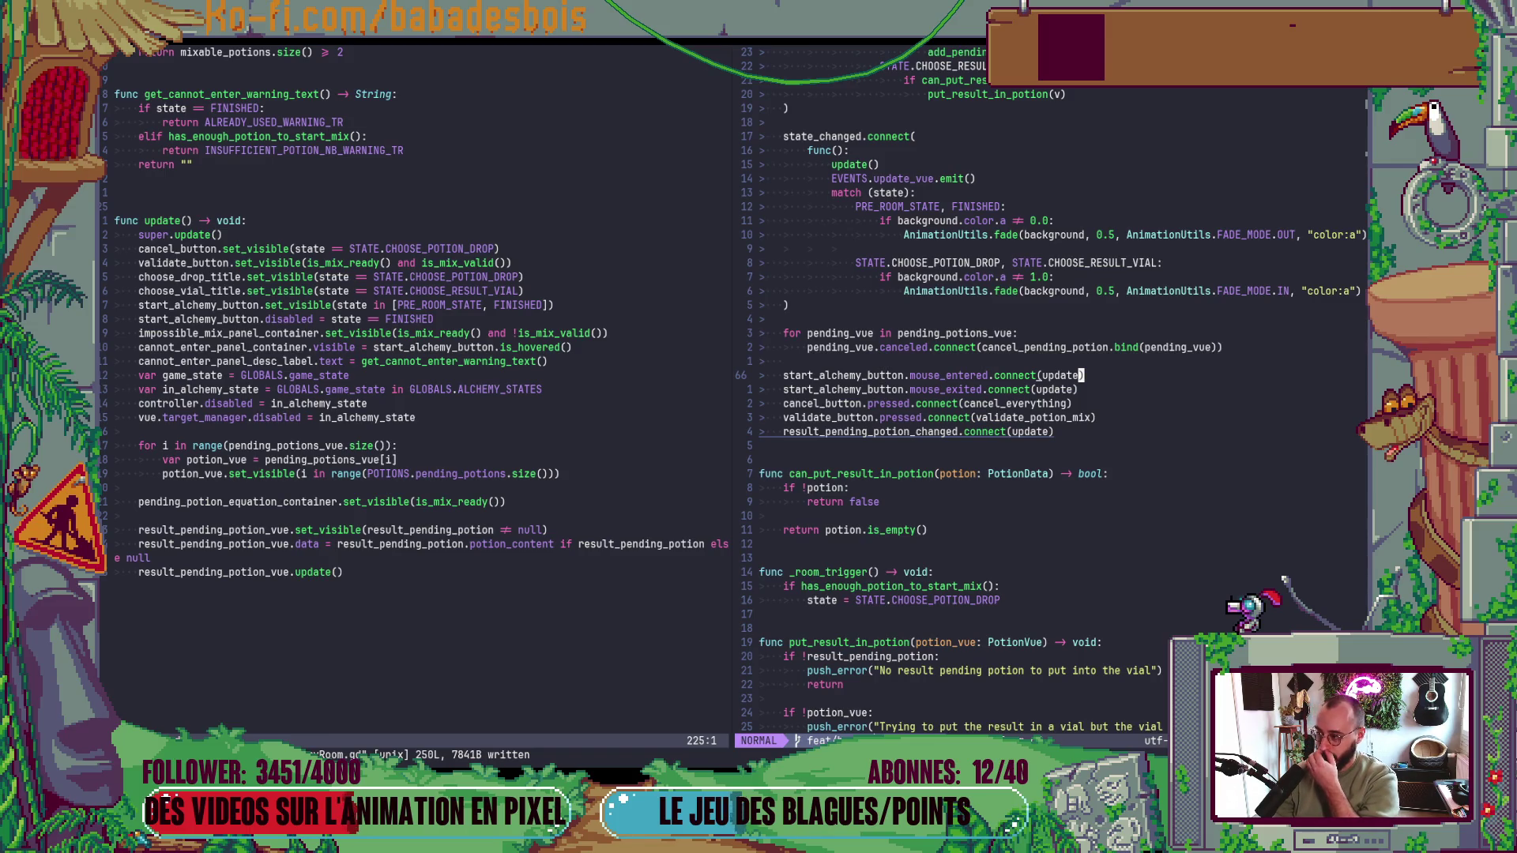
key(ctrl+w)
key(h)
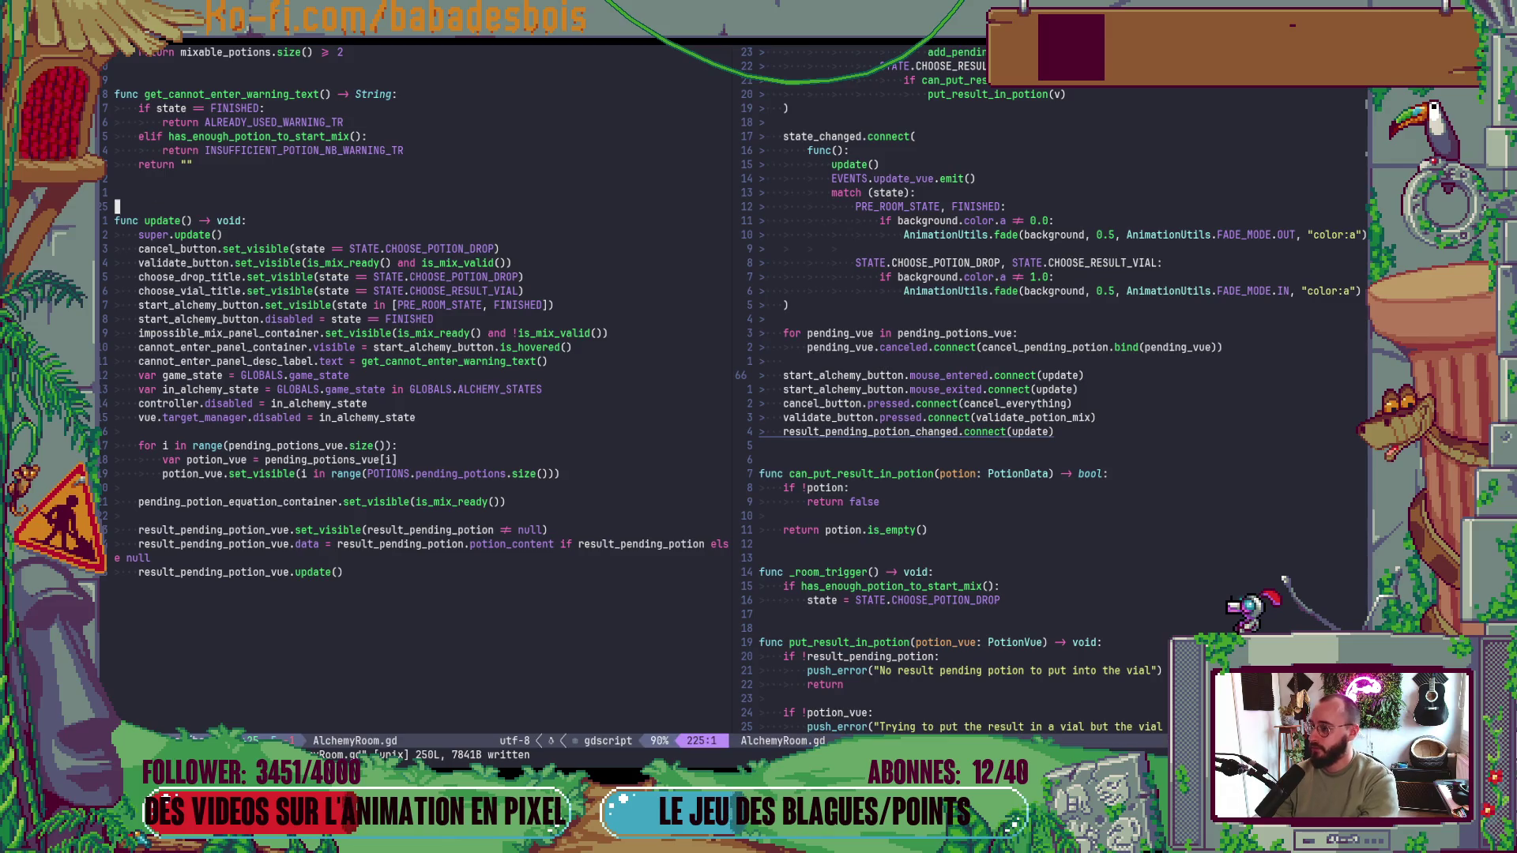
key(d)
key(d)
text(:w)
key(Return)
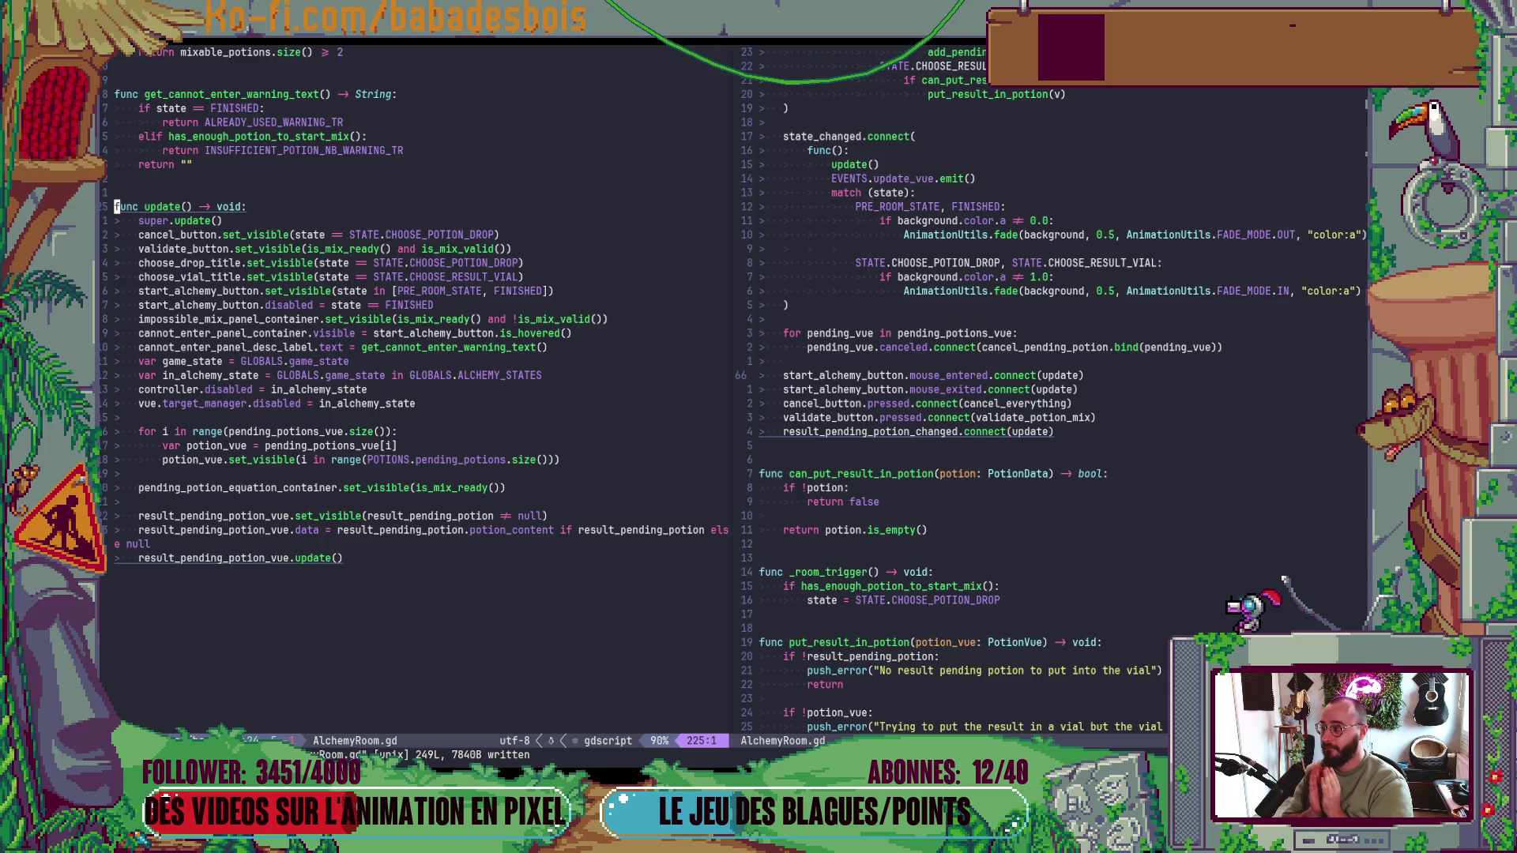
- Review the update function and the hover connection lines
mouse_move(374, 211)
mouse_down()
mouse_move(410, 607)
mouse_move(396, 578)
mouse_up()
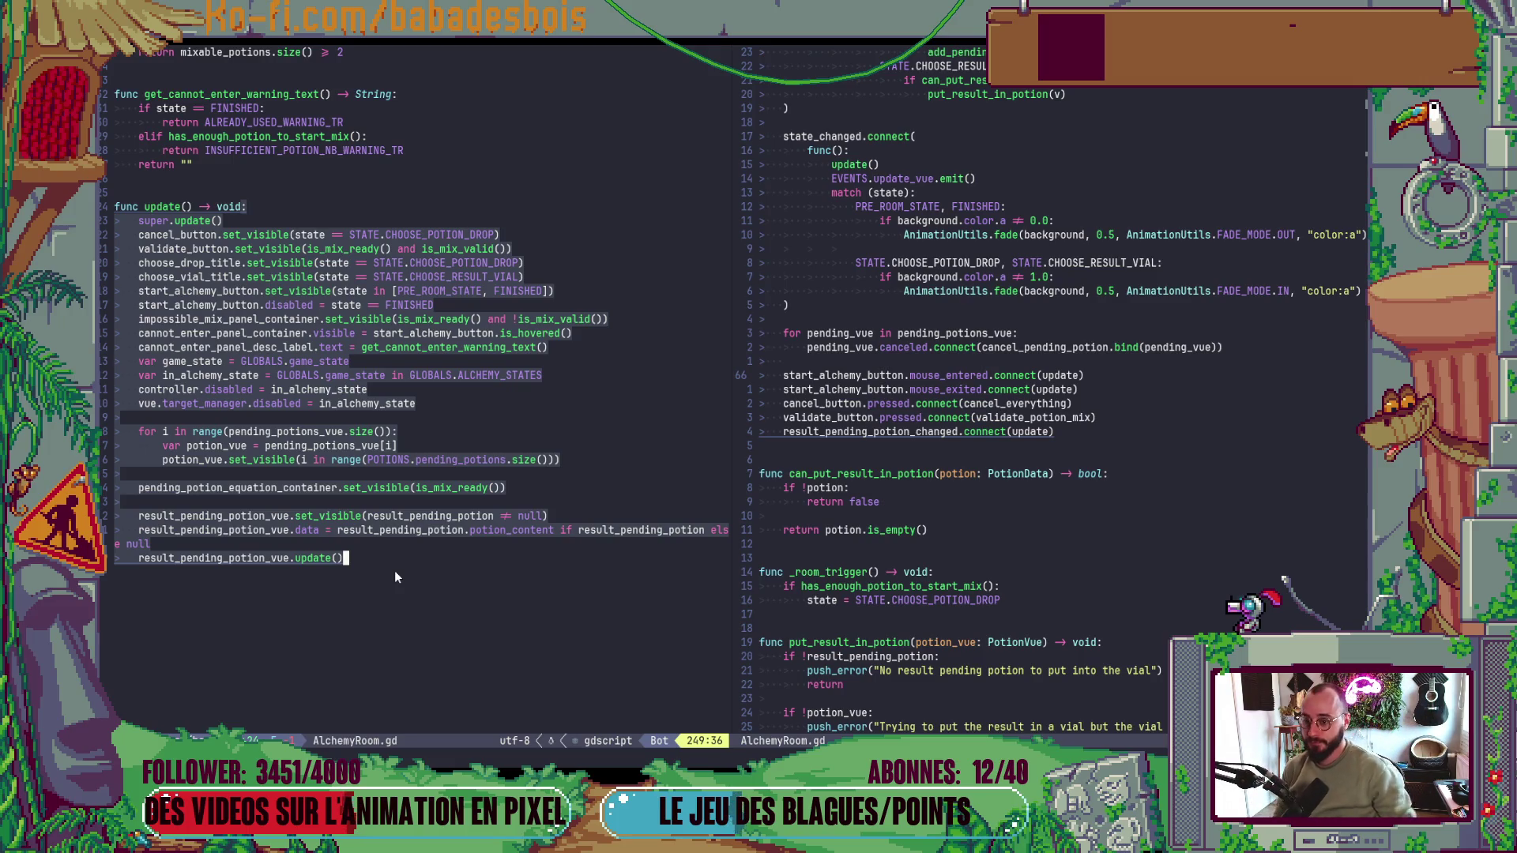
click(520, 347)
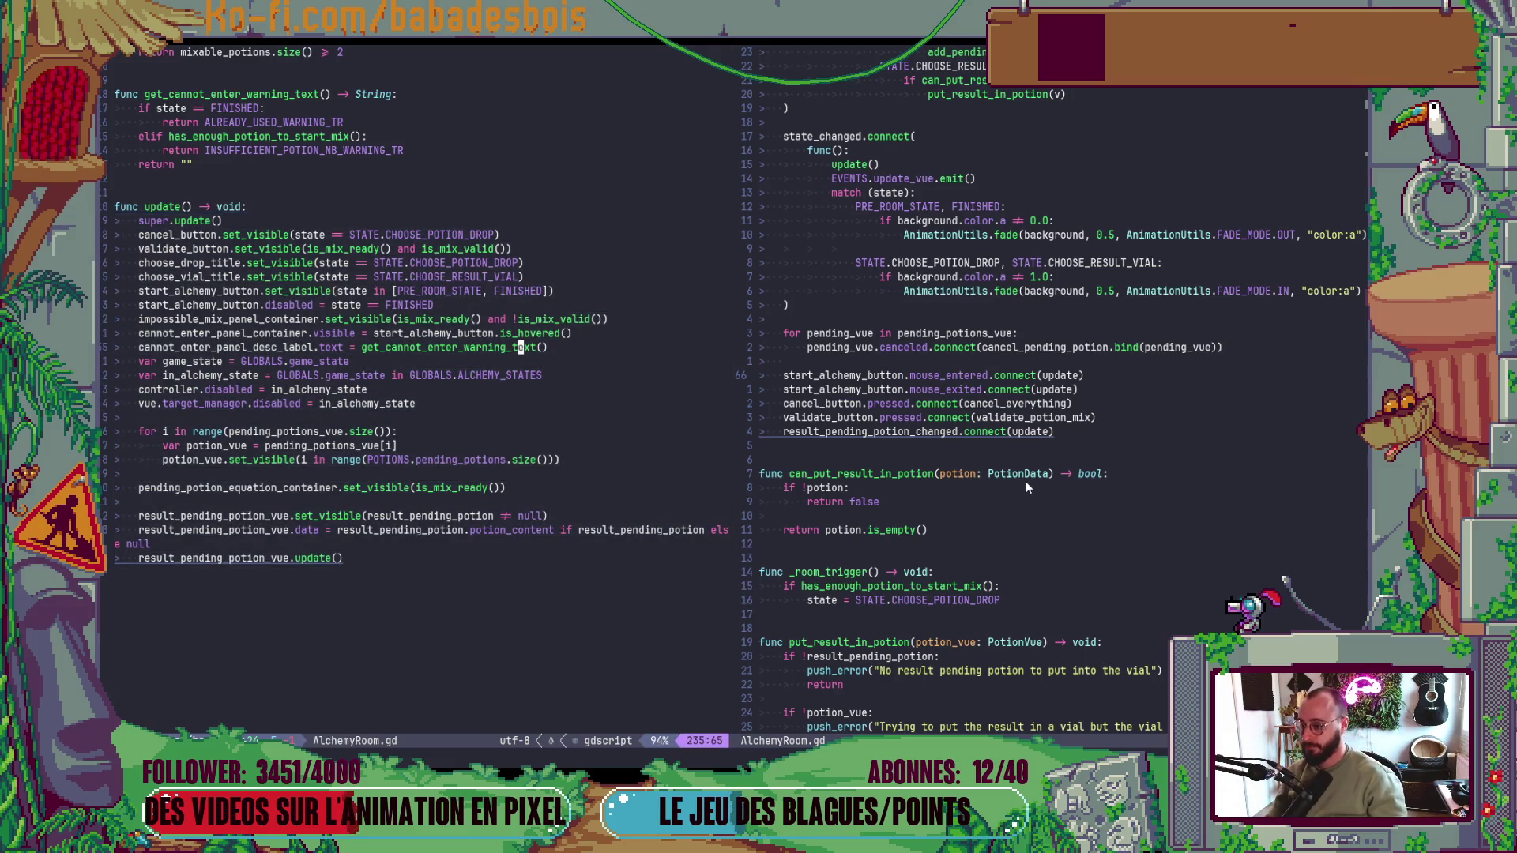
click(1081, 375)
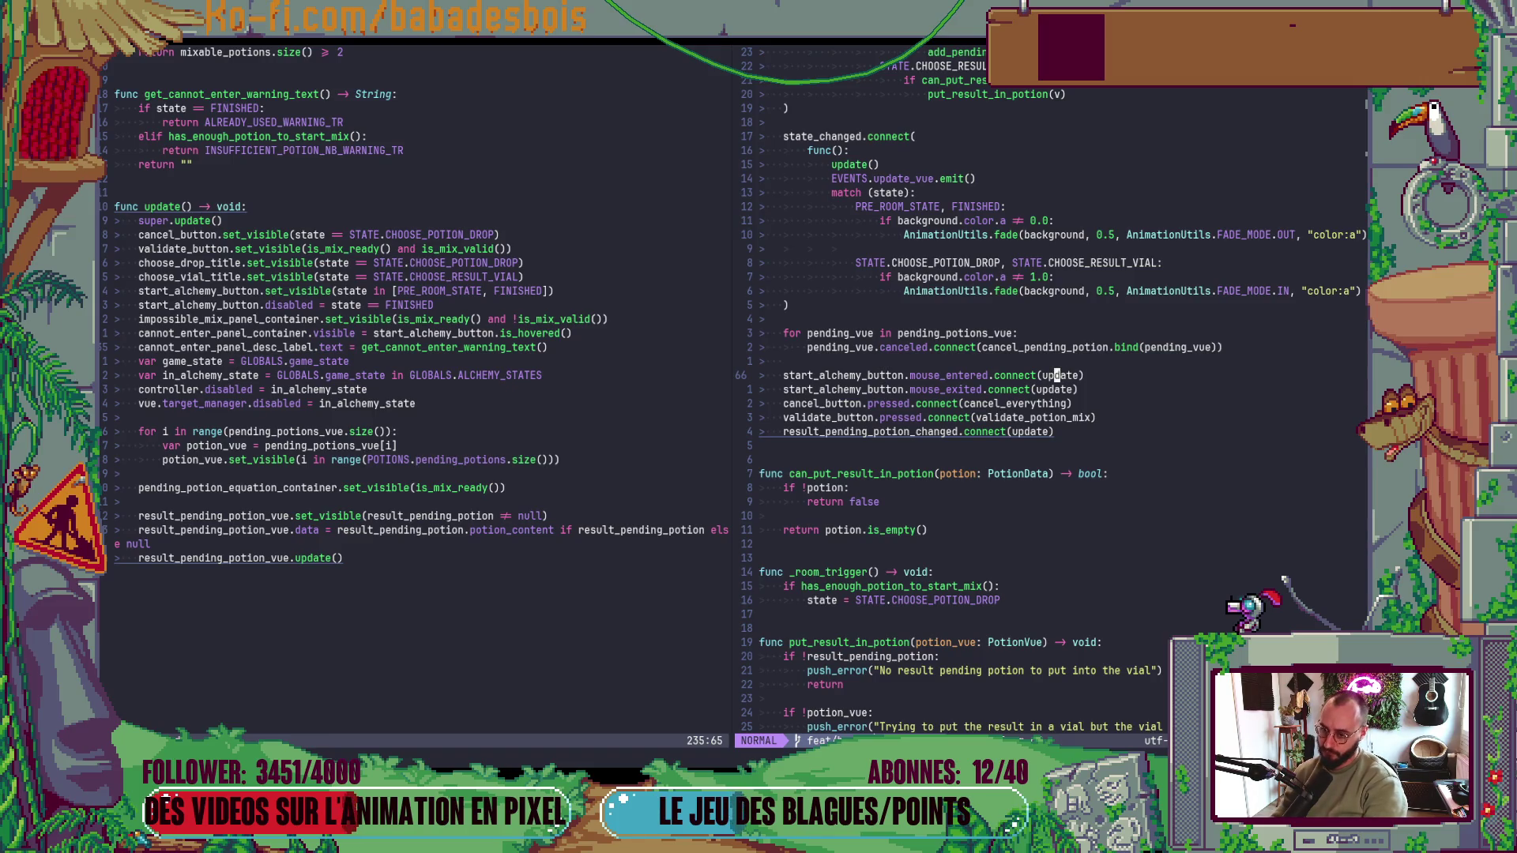
- Replace the two hover connection lines with a new _process function that calls update()
key(d)
key(j)
key(j)
key(j)
key(j)
key(o)
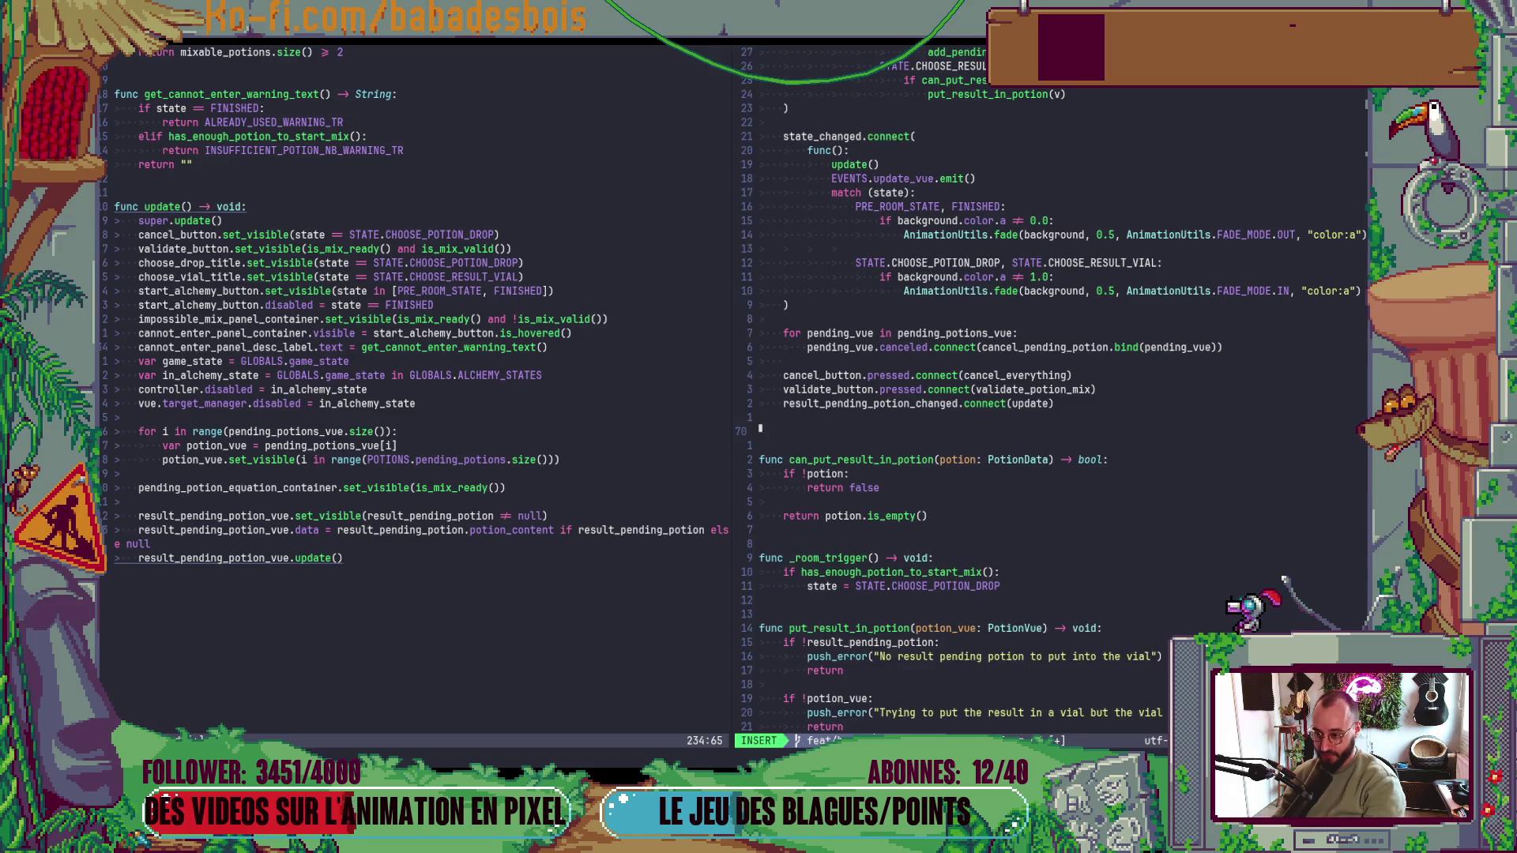
key(Return)
text(func _p)
key(Tab)
key(Return)
- Fix the _process function name, save AlchemyRoom.gd, and check the running game
key(Return)
text(u)
key(Tab)
key(Escape)
text(:w)
key(Return)
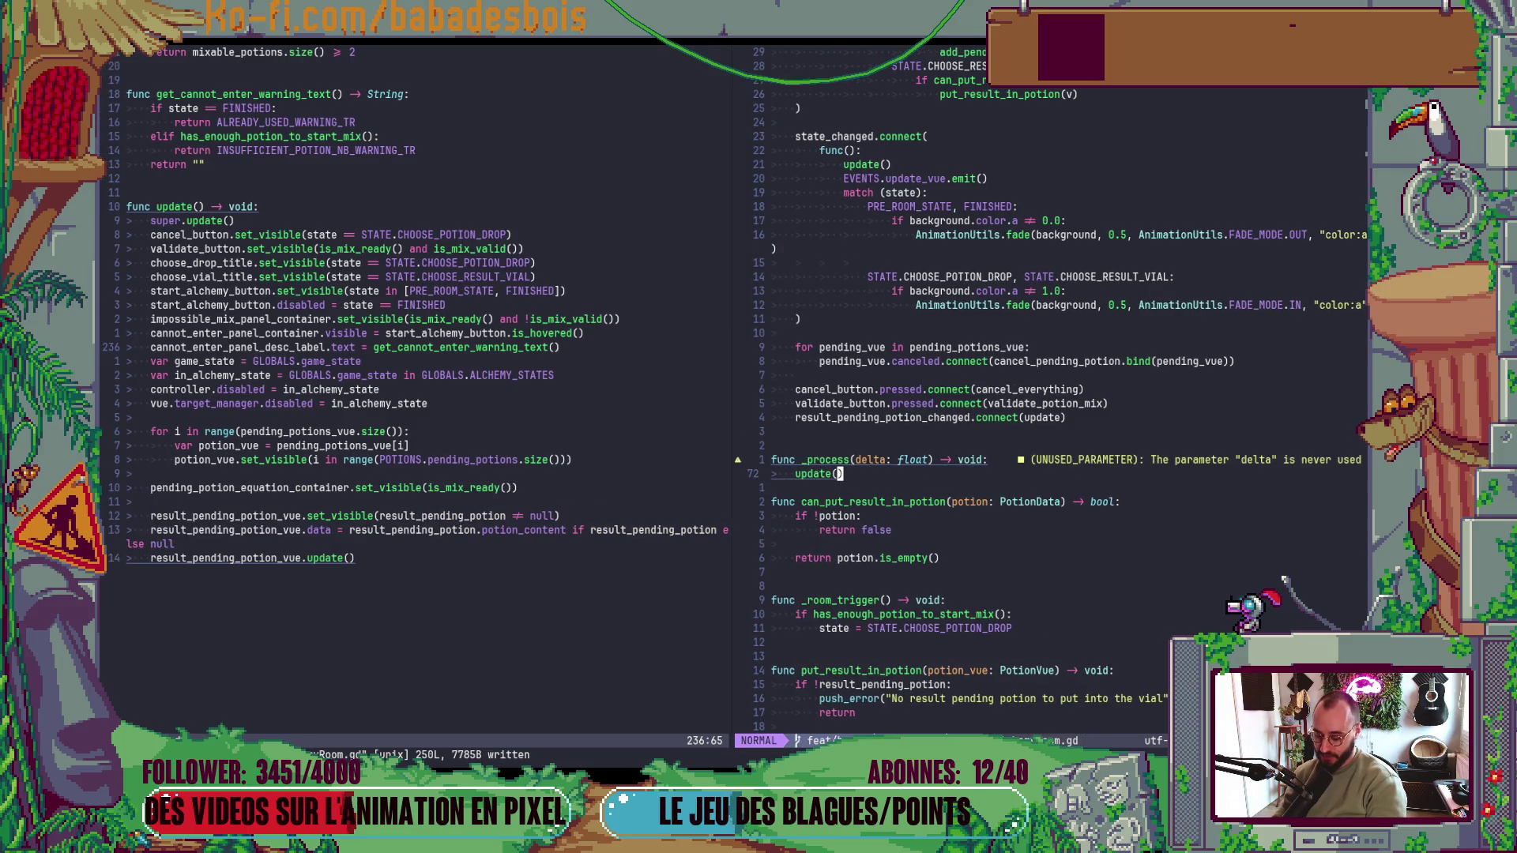
key(o)
key(Escape)
text(kas)
key(Escape)
text(:w)
key(Return)
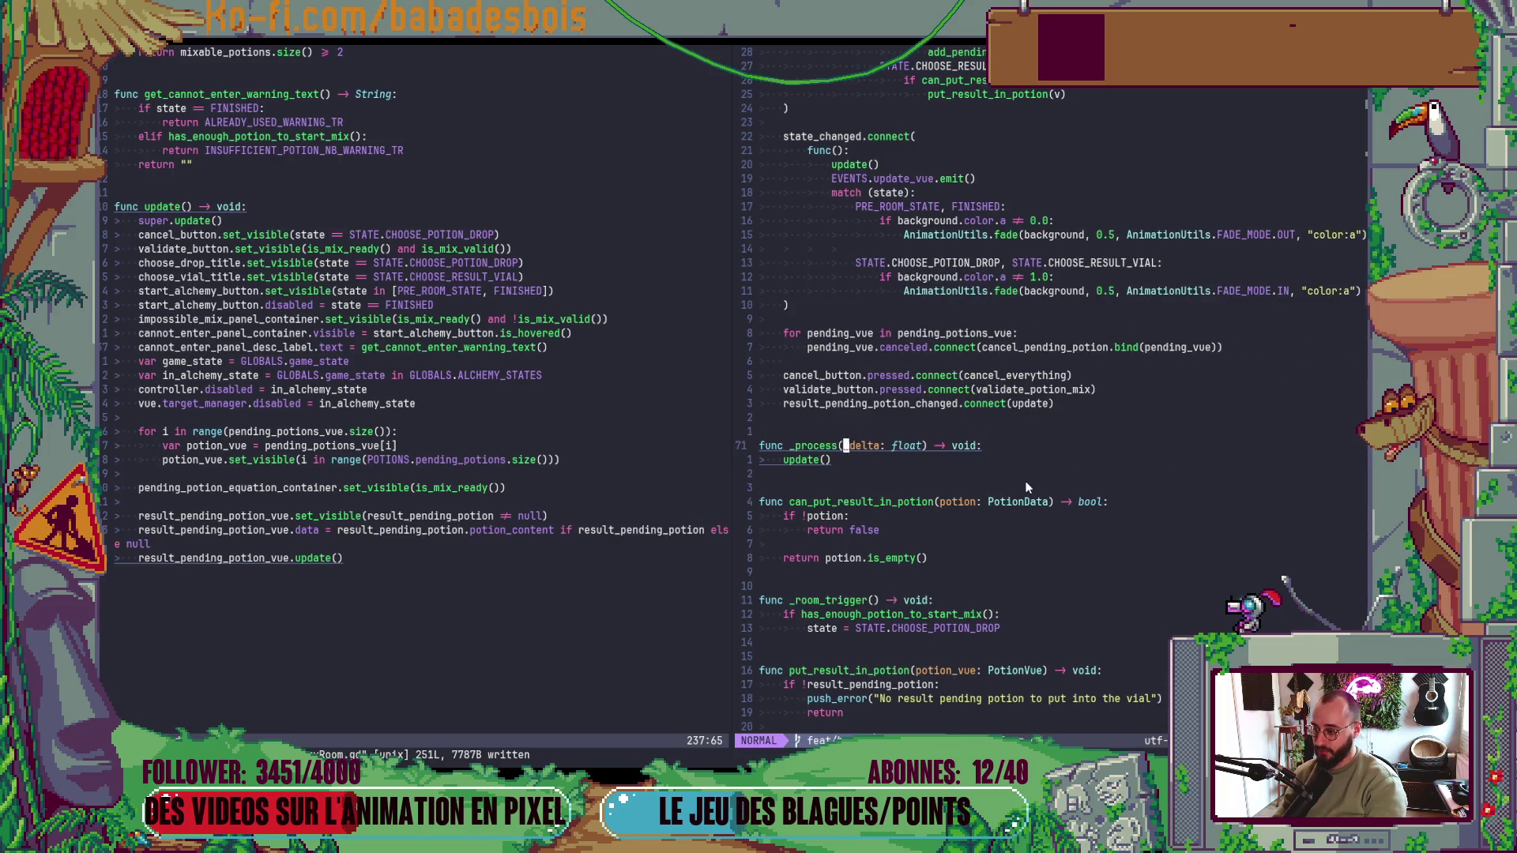
key(alt+Tab)
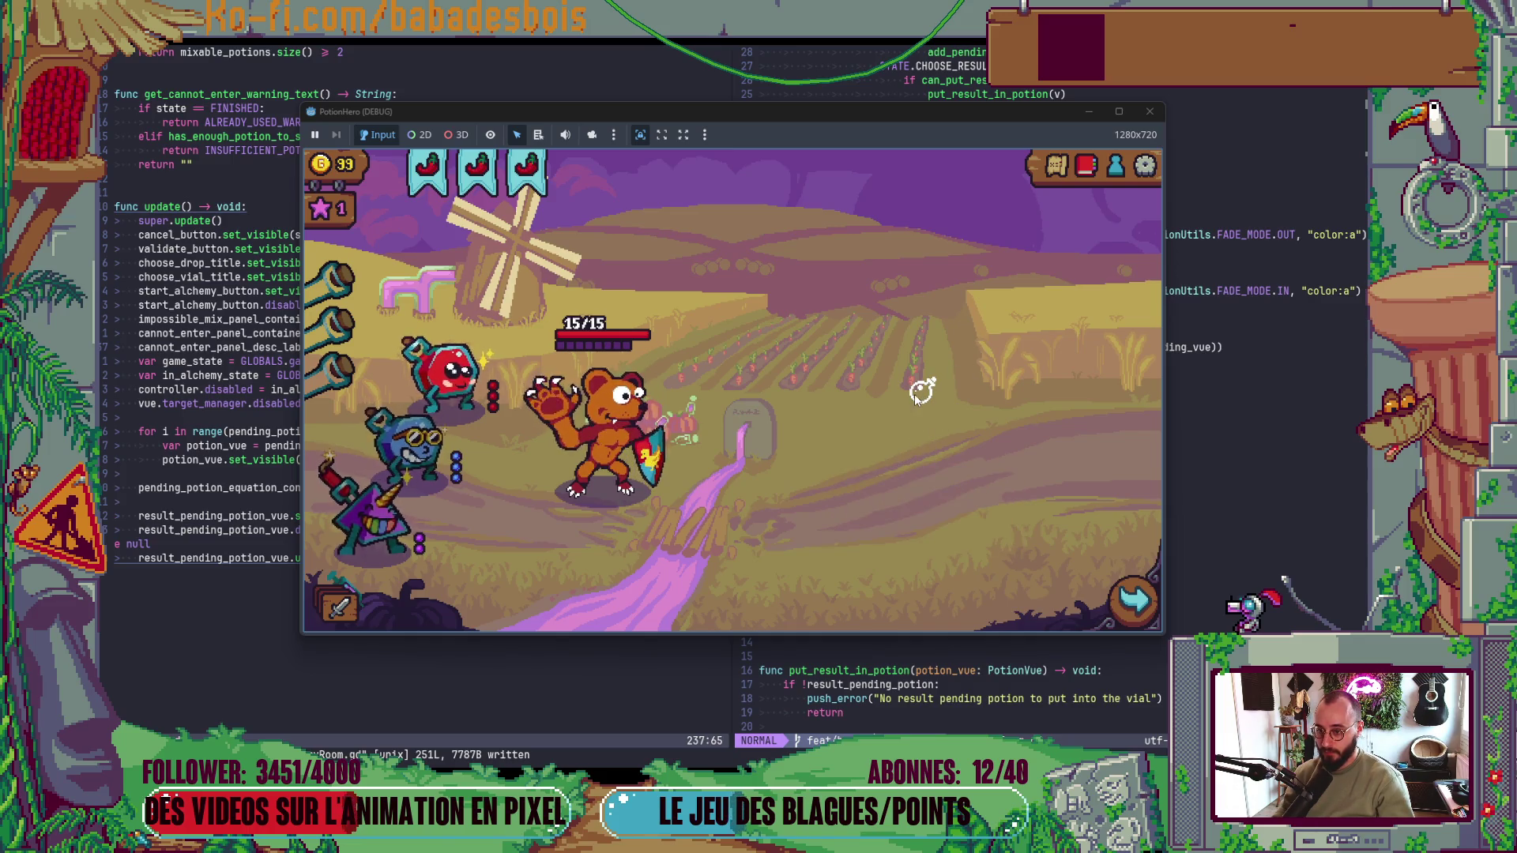
key(alt+Tab)
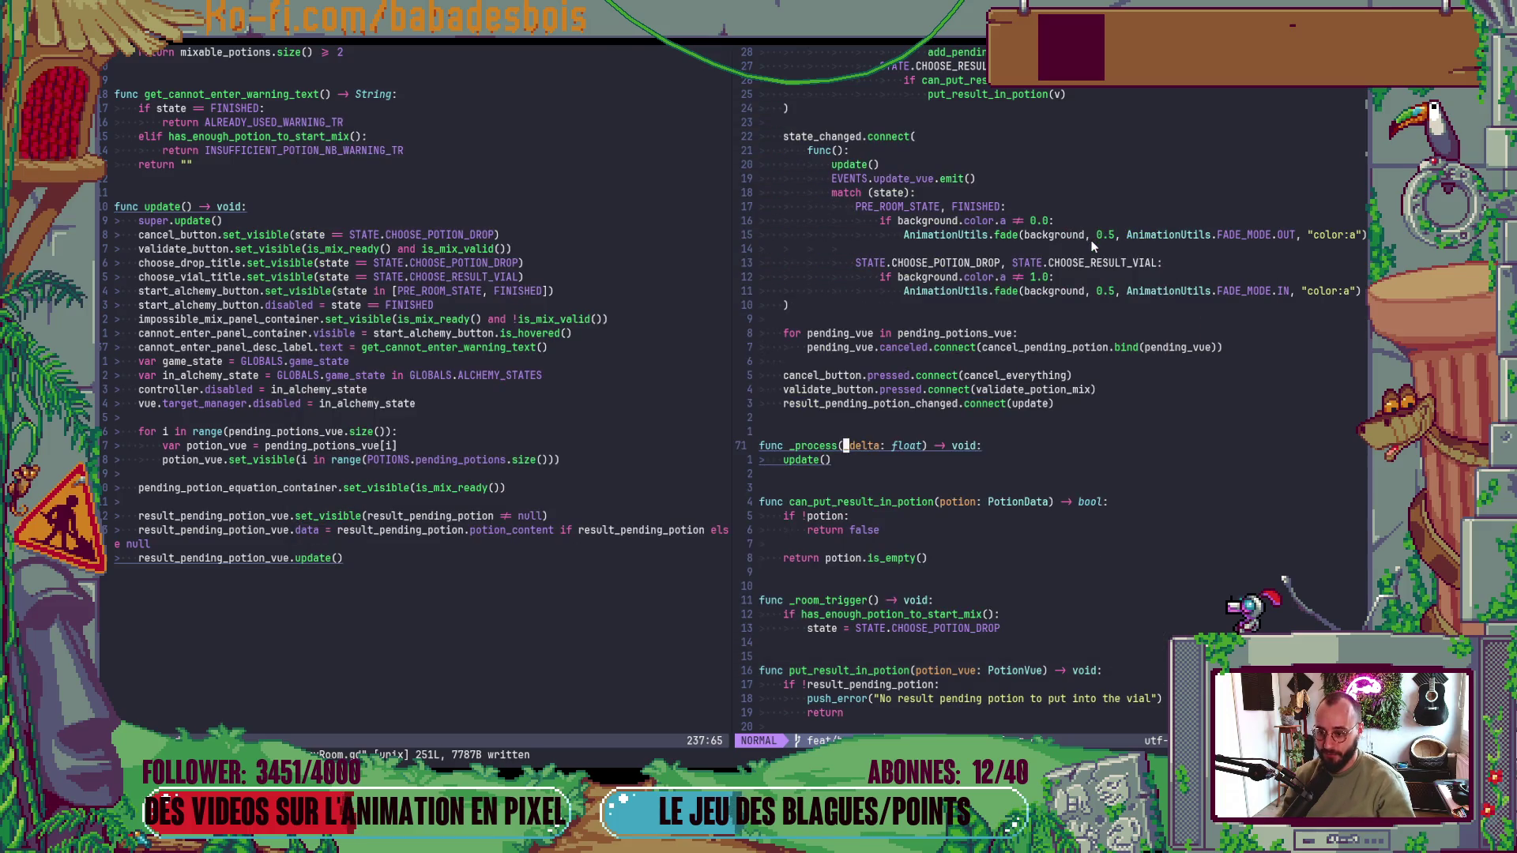
- Delete the _process function, undo to restore it, save, and return to the game
key(shift+v)
key(j)
key(d)
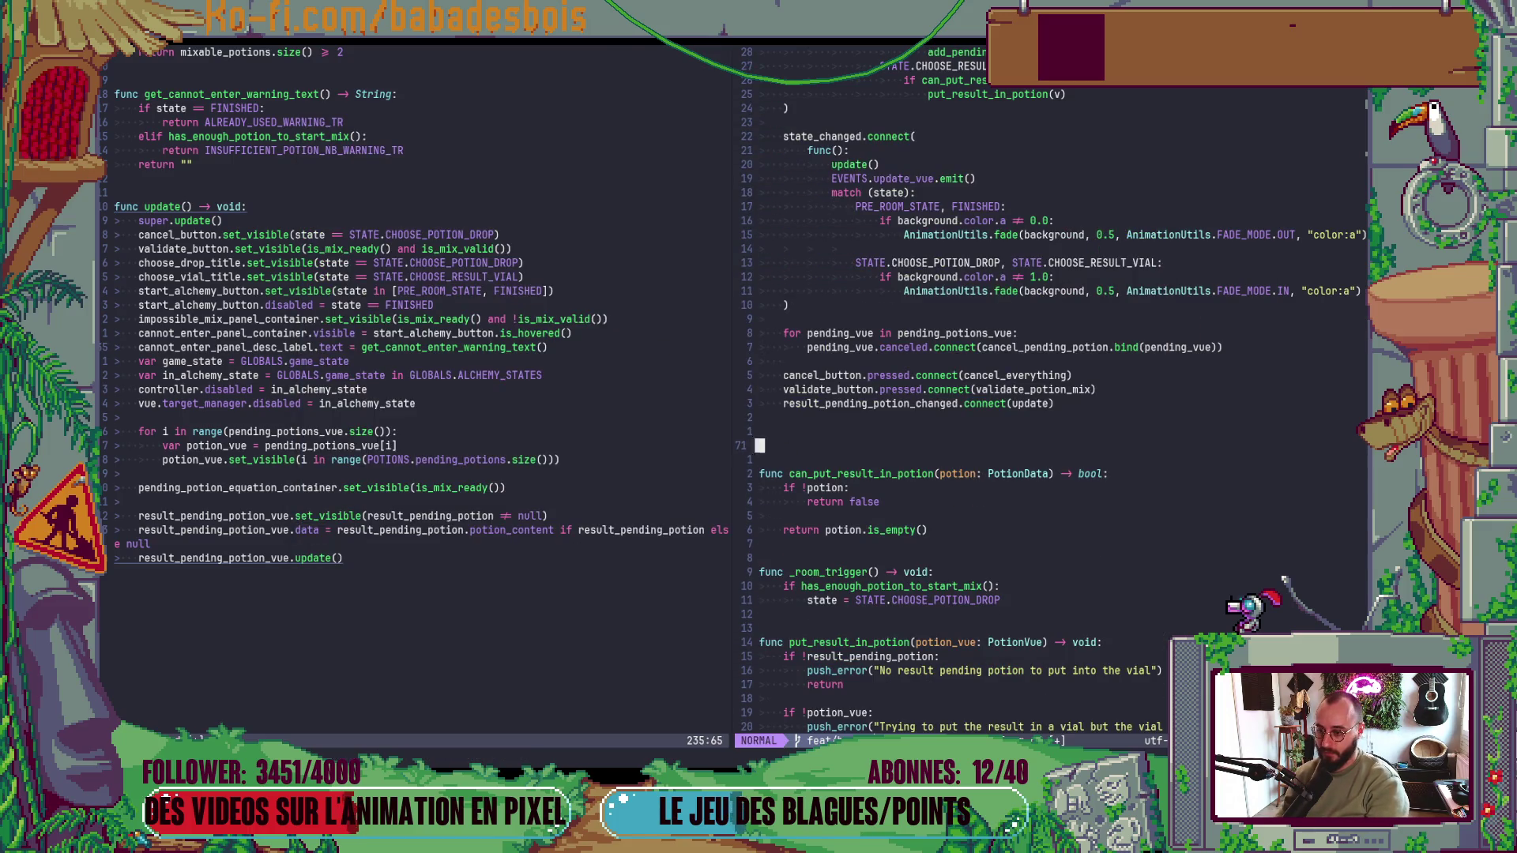
key(k)
key(d)
key(d)
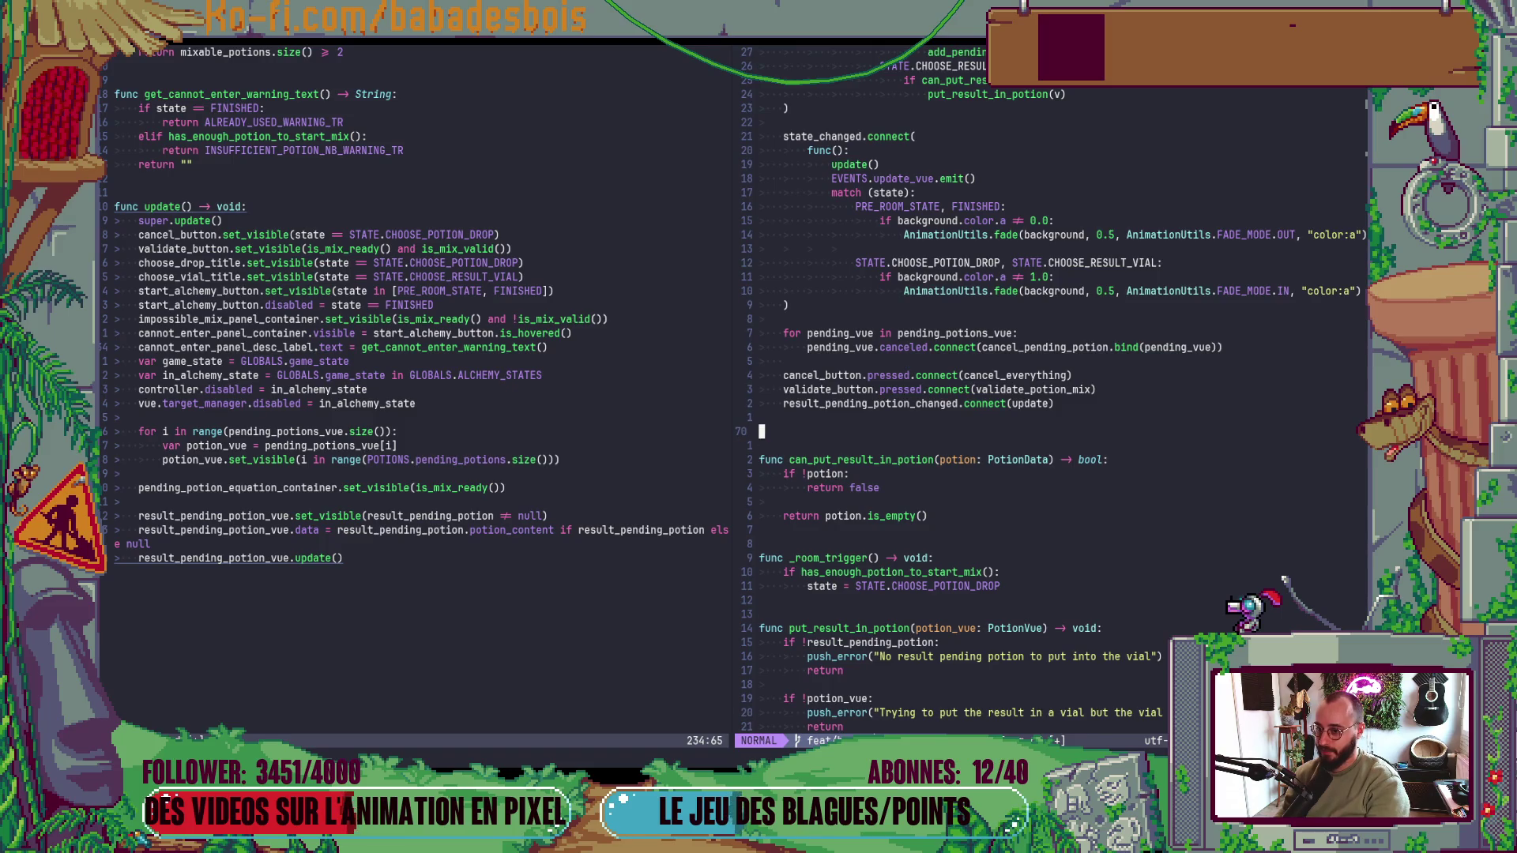
text(J:w)
key(Return)
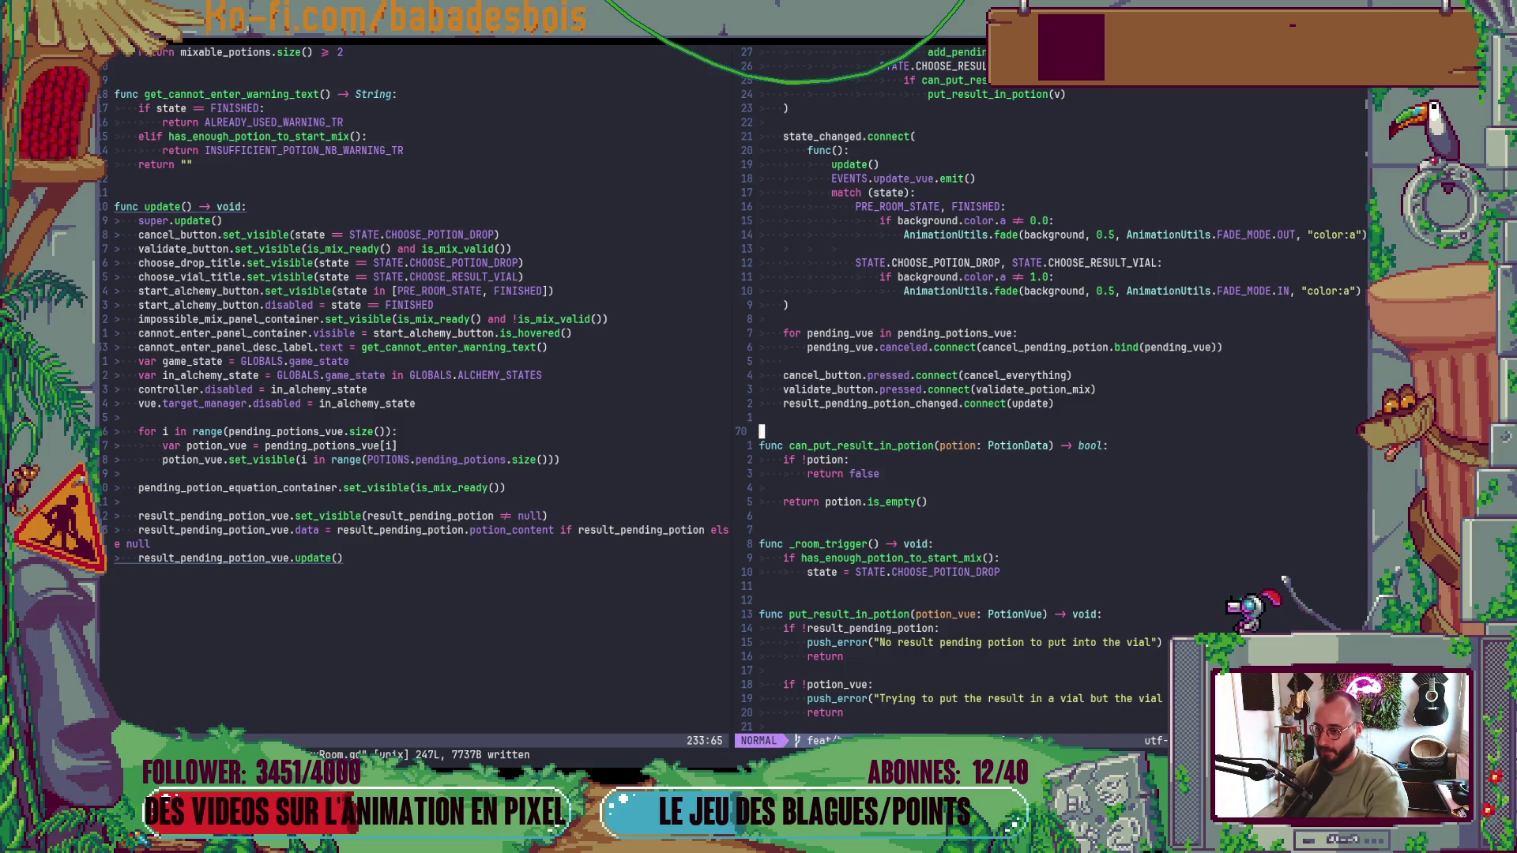
key(u)
key(u)
key(u)
text(:w)
key(Return)
key(alt+Tab)
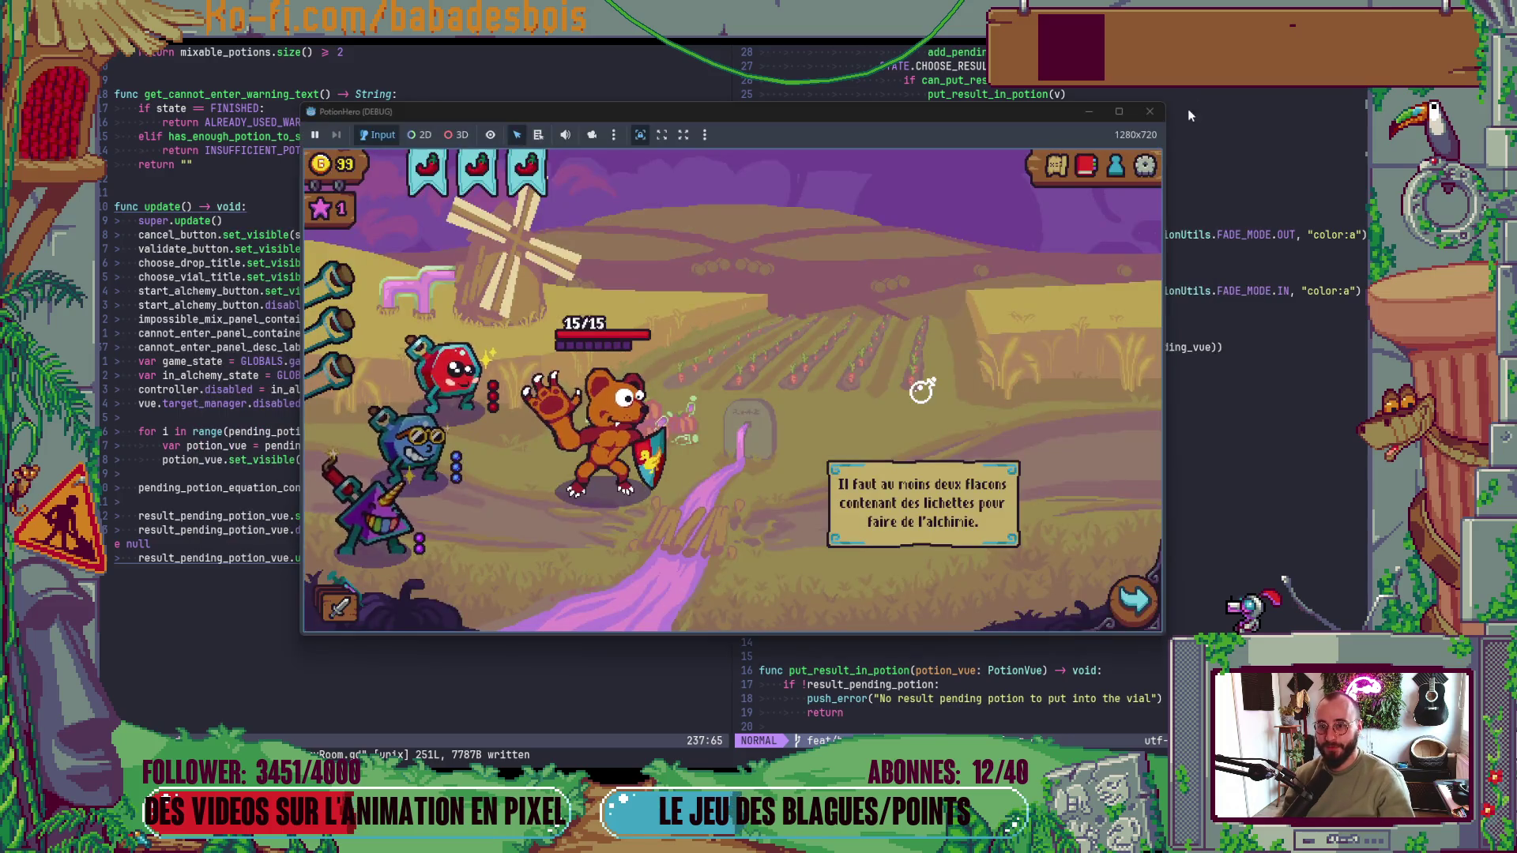
- Travel to the next room via the dungeon map, check the alchemy flask's hover hint, and close the game
key(alt+Tab)
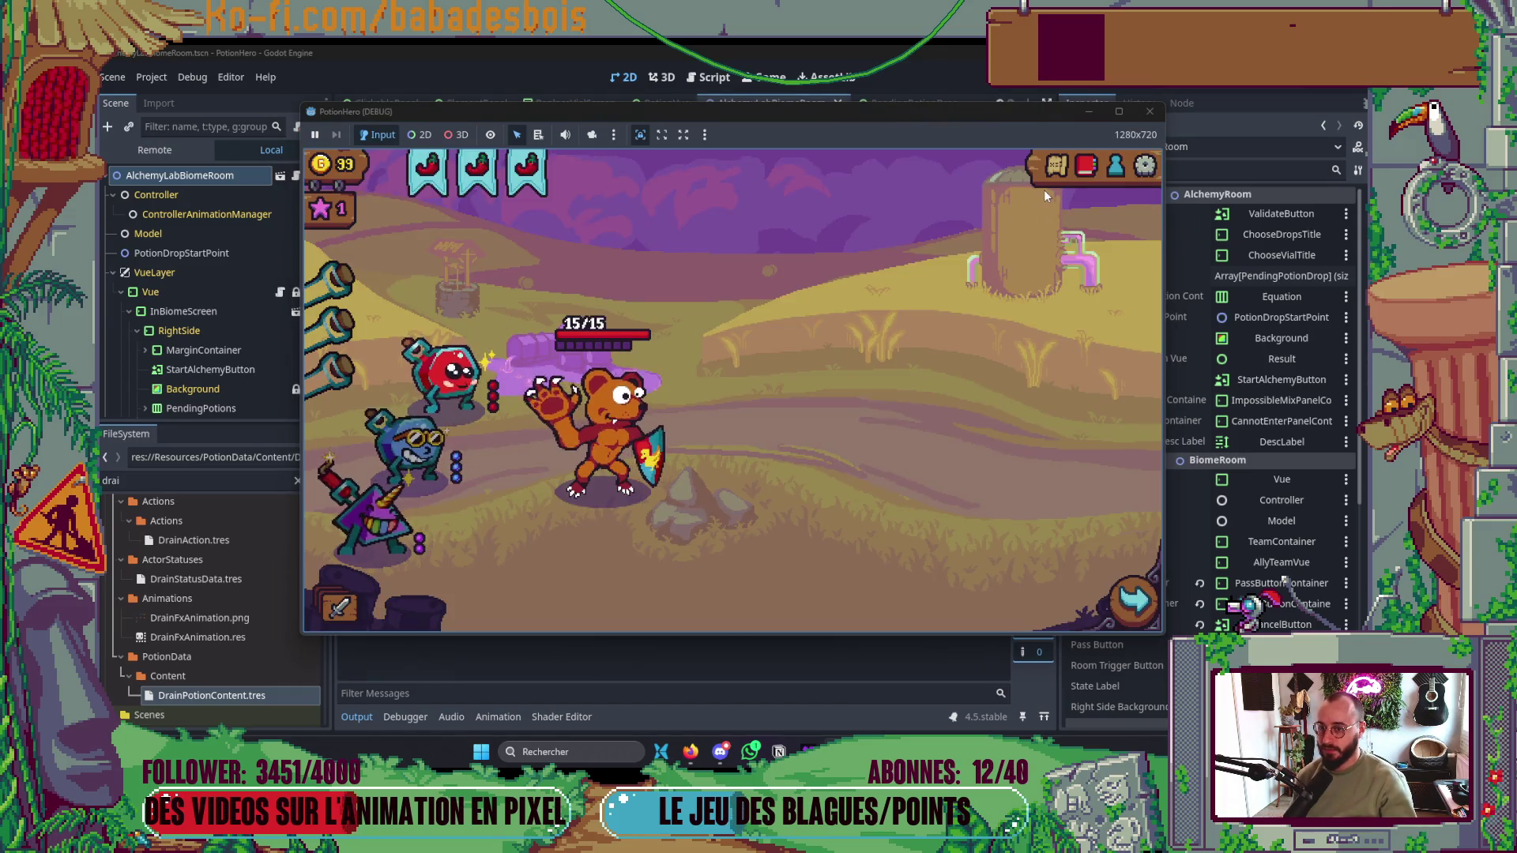
click(1054, 169)
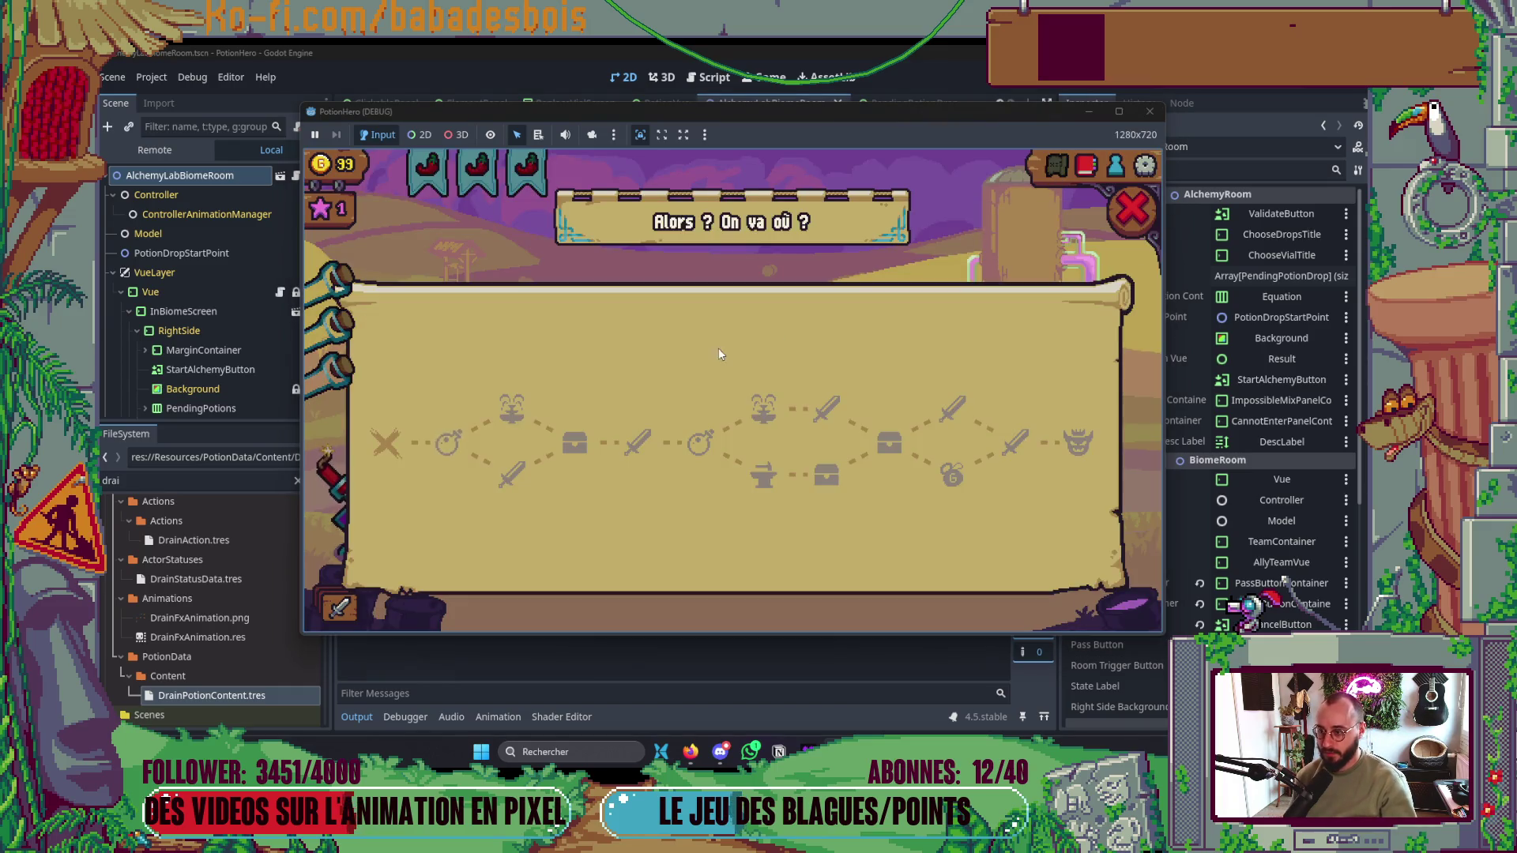
click(455, 452)
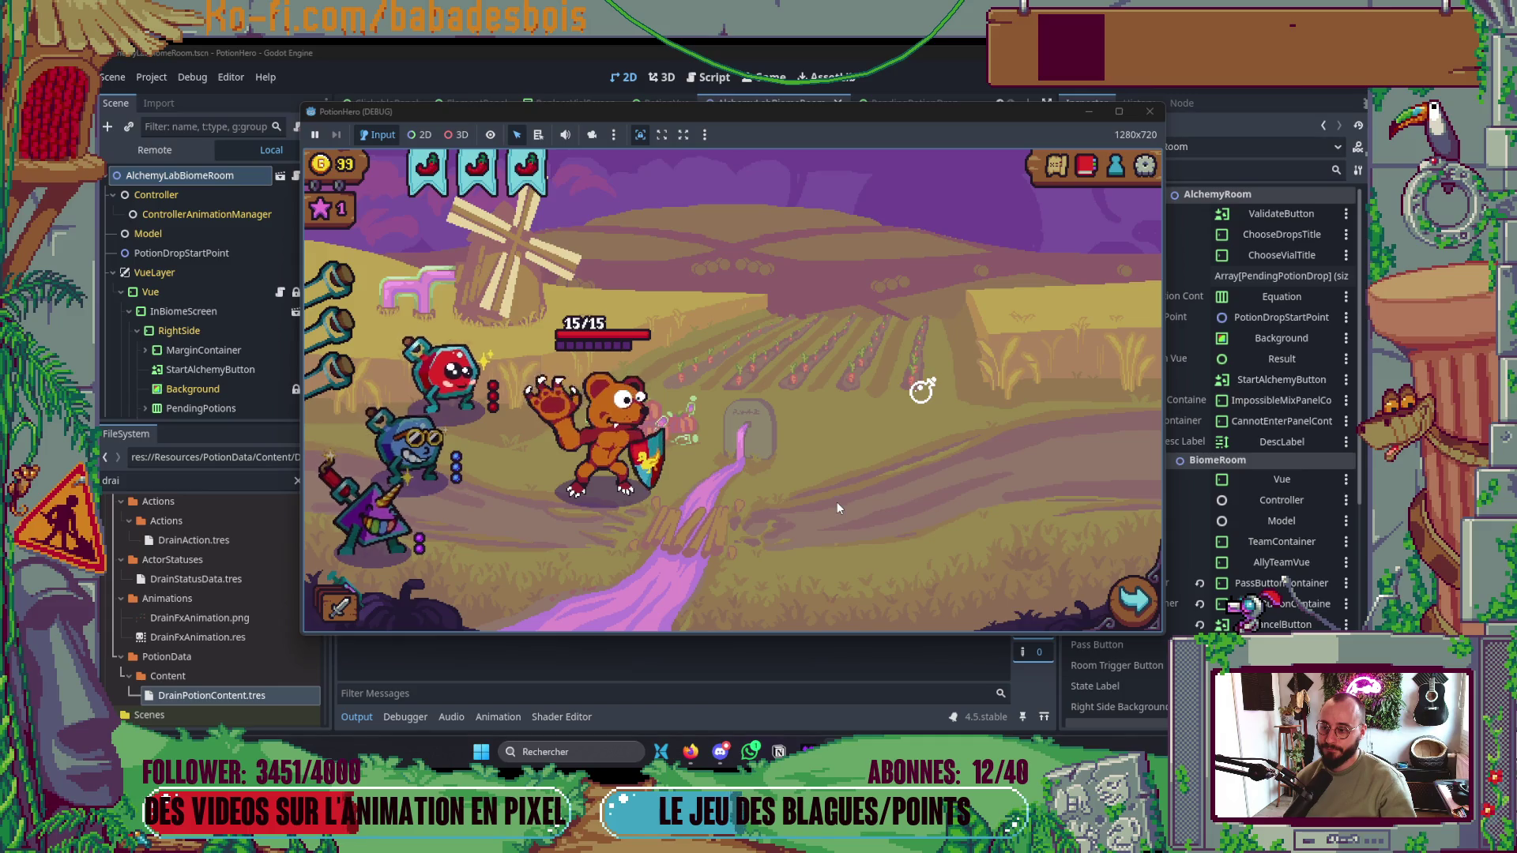
mouse_move(922, 390)
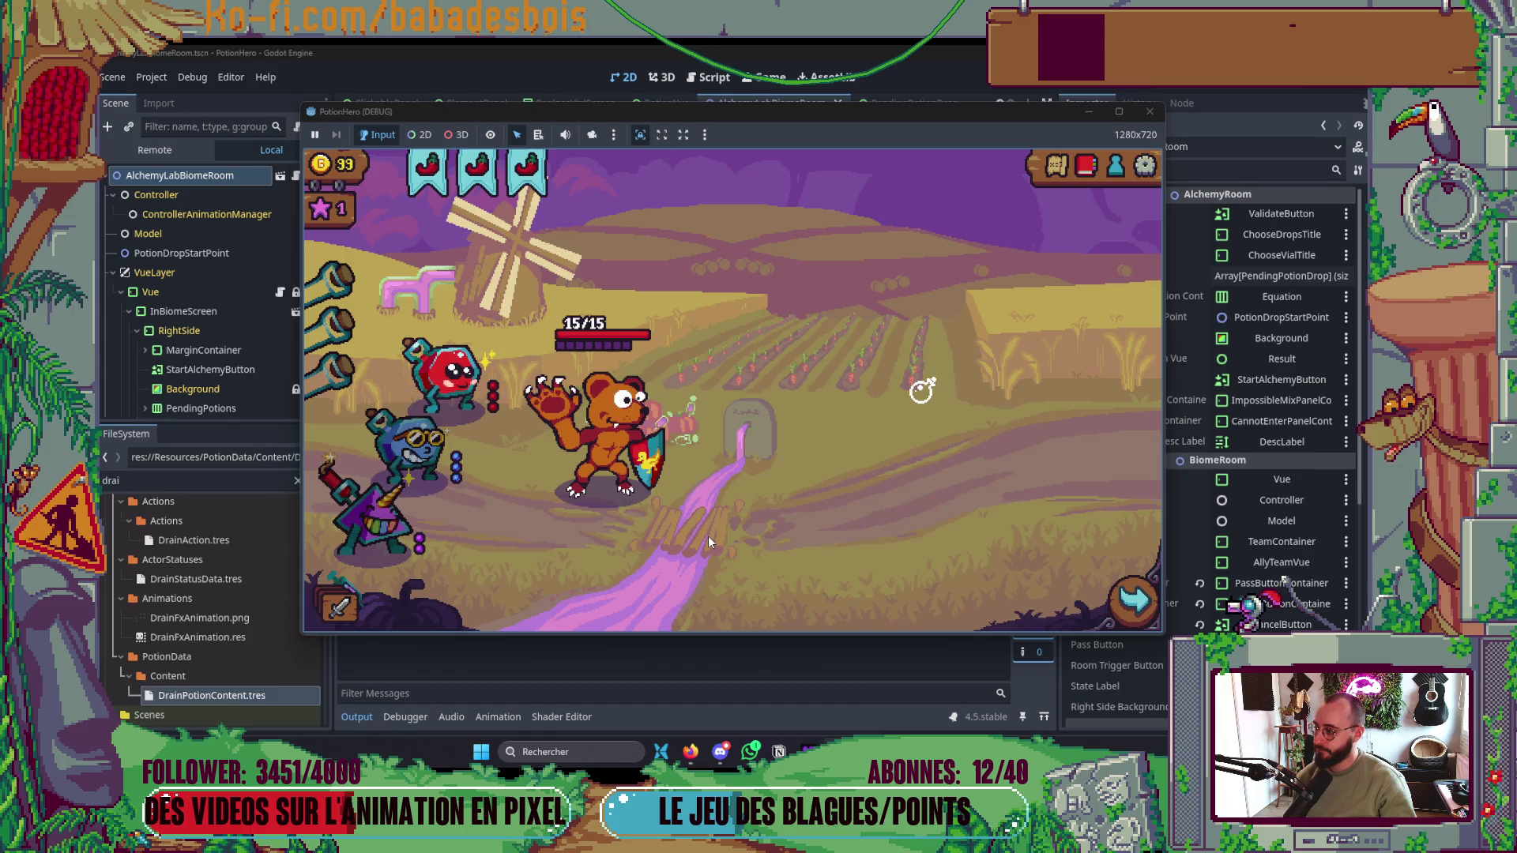
click(1150, 113)
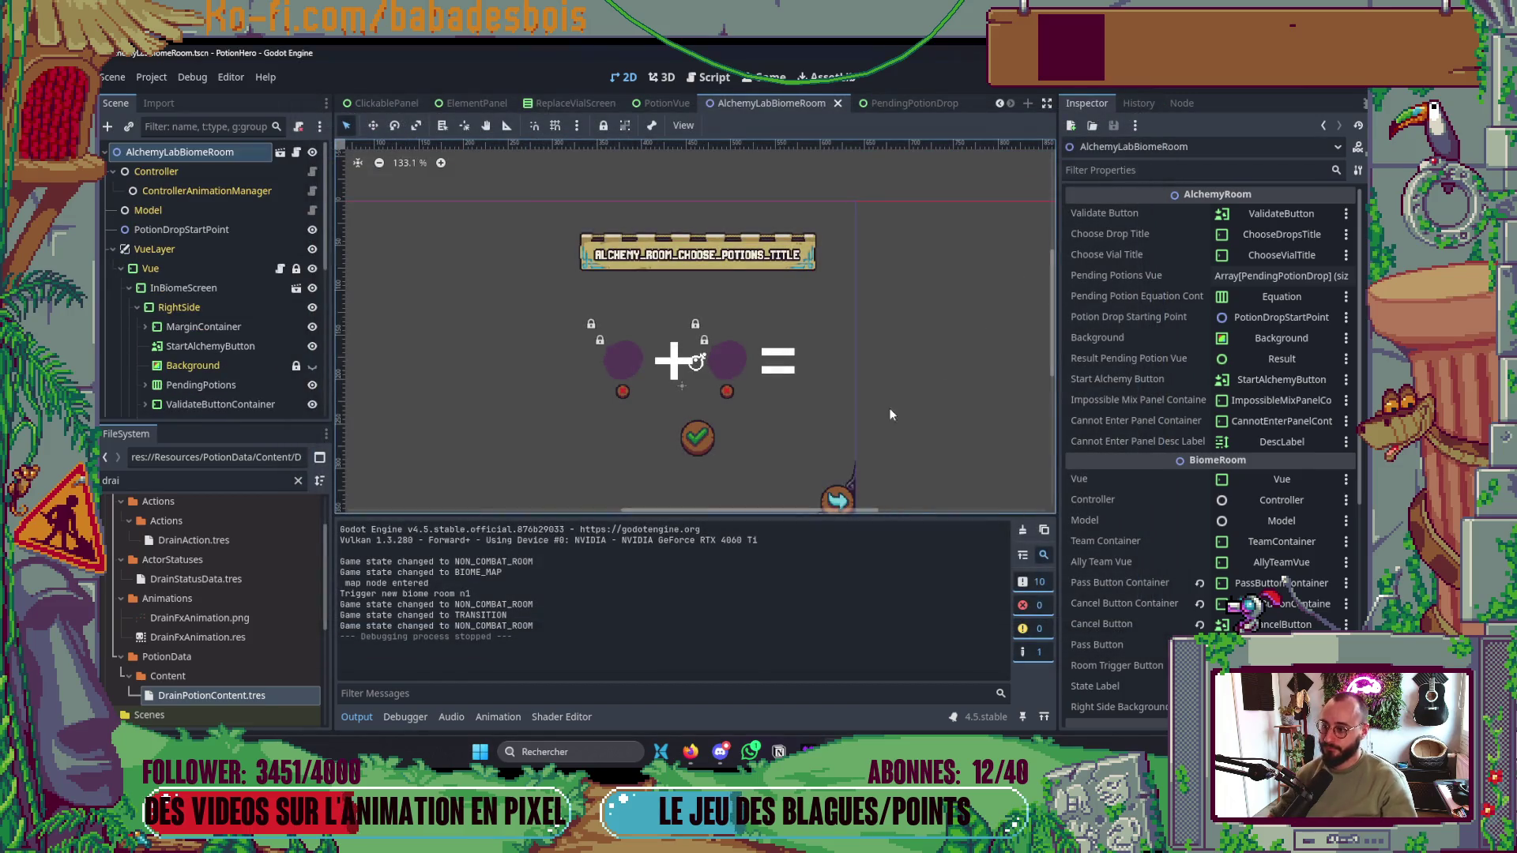
- Inspect _process, then undo back to the mouse_entered/mouse_exited connect lines calling update
key(alt+Tab)
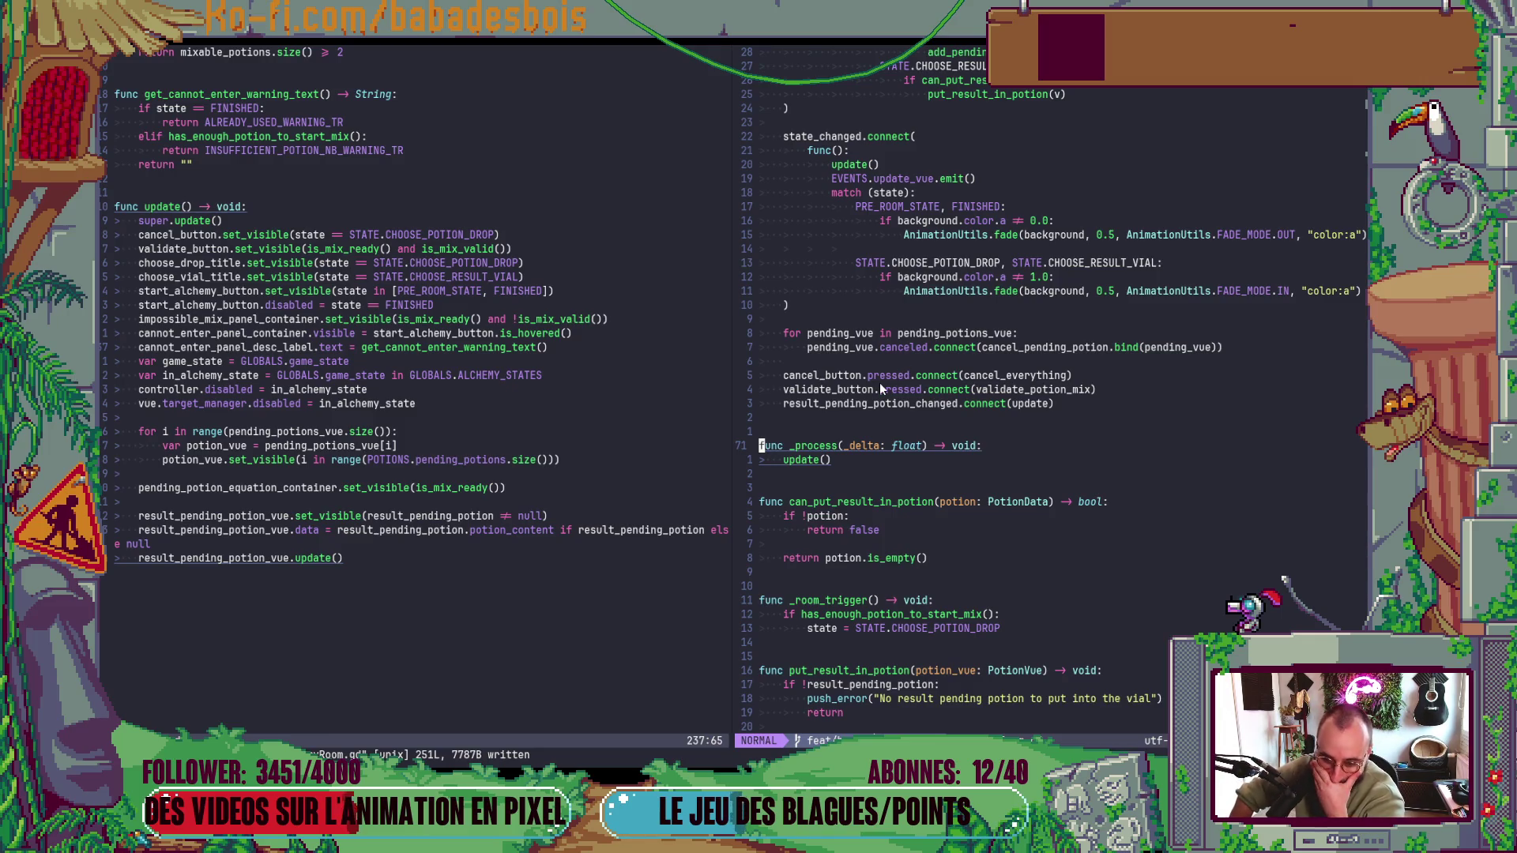
double_click(813, 448)
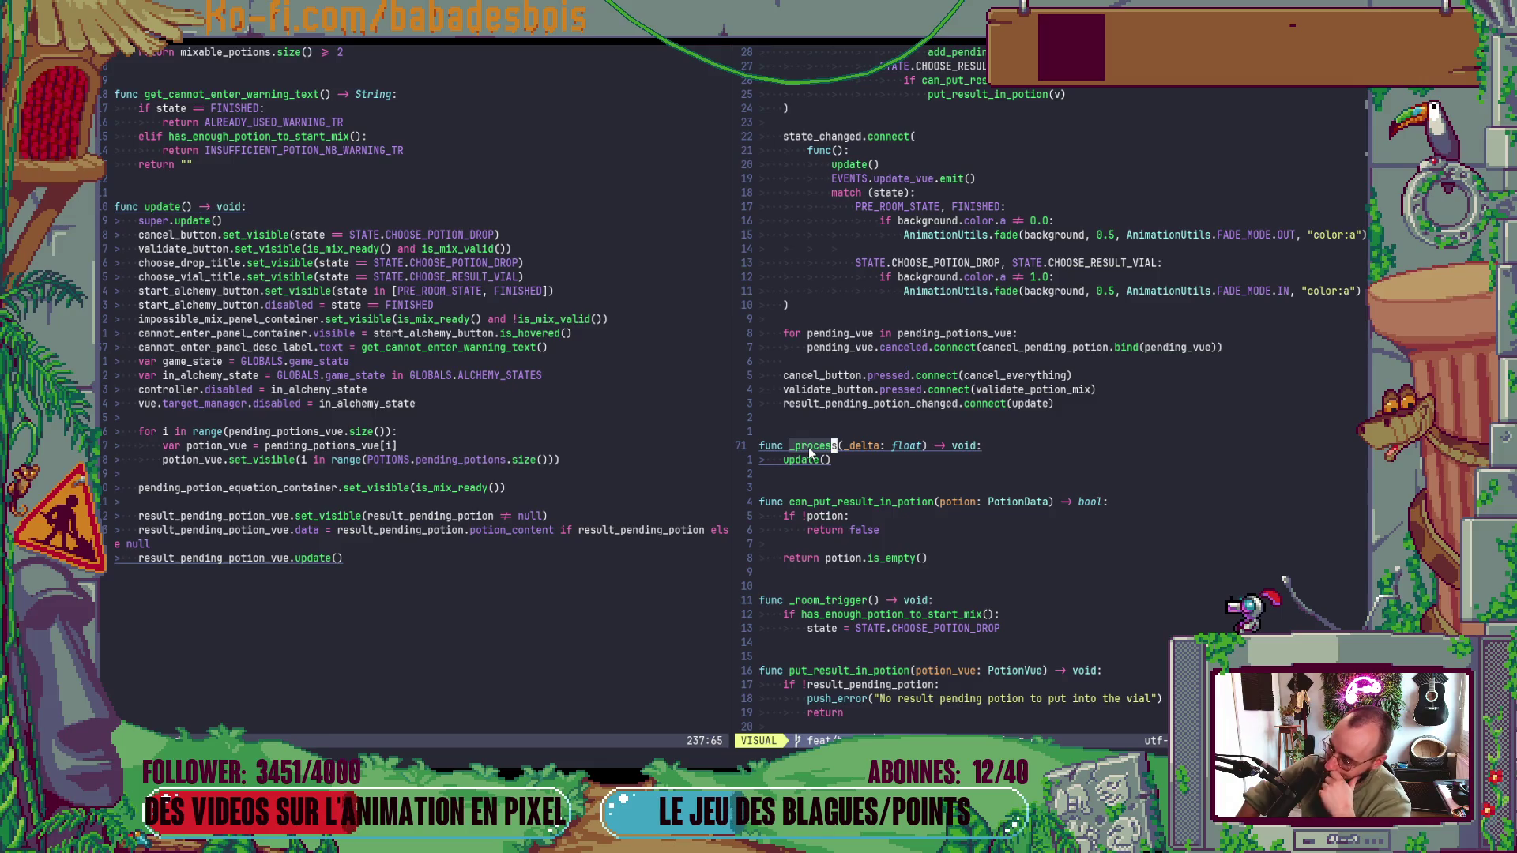
key(Escape)
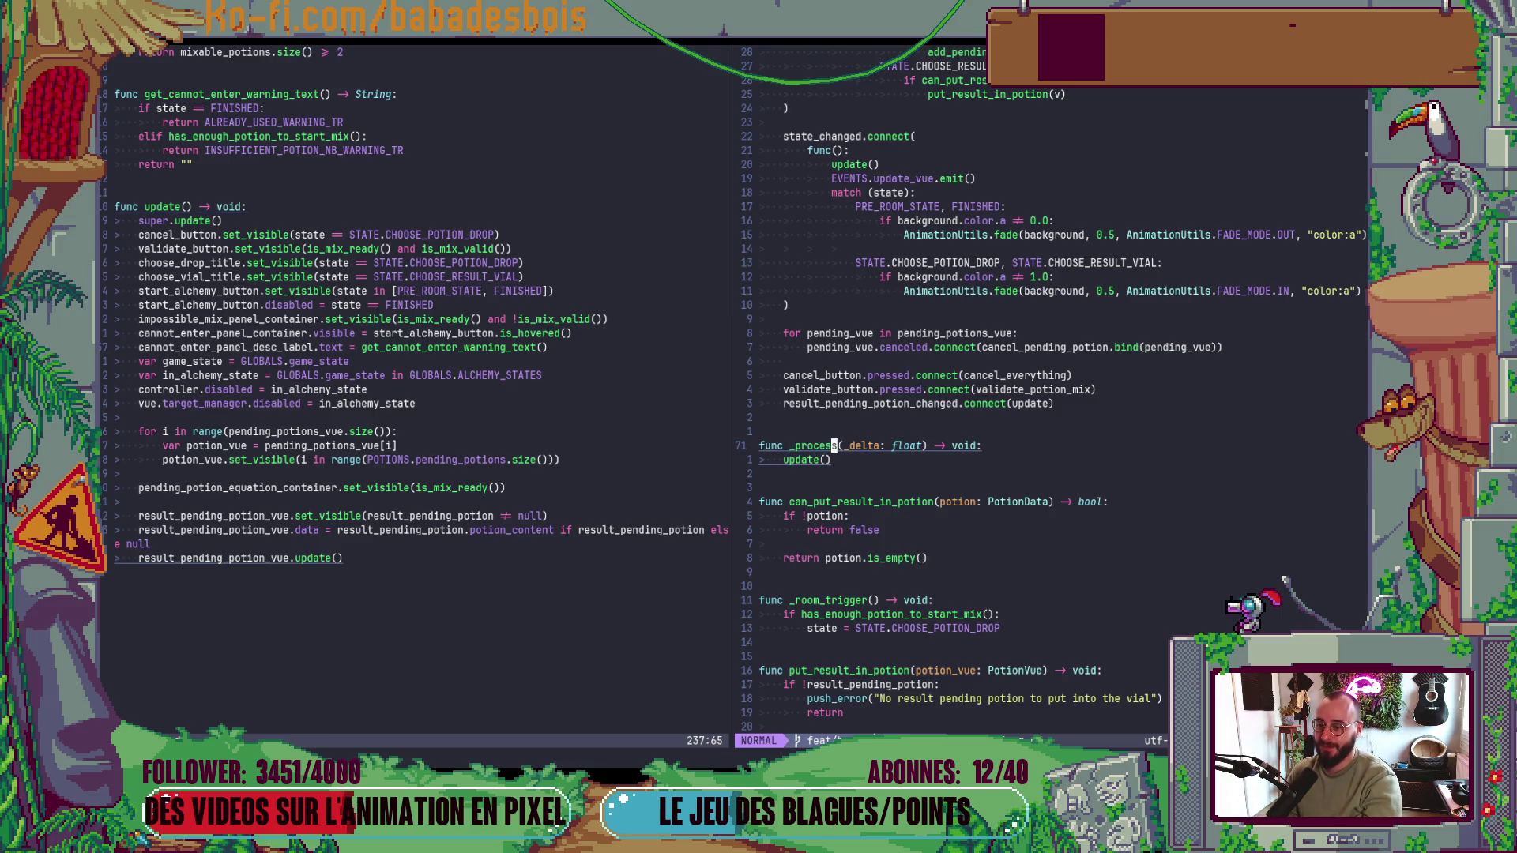
key(u)
key(u)
key(u)
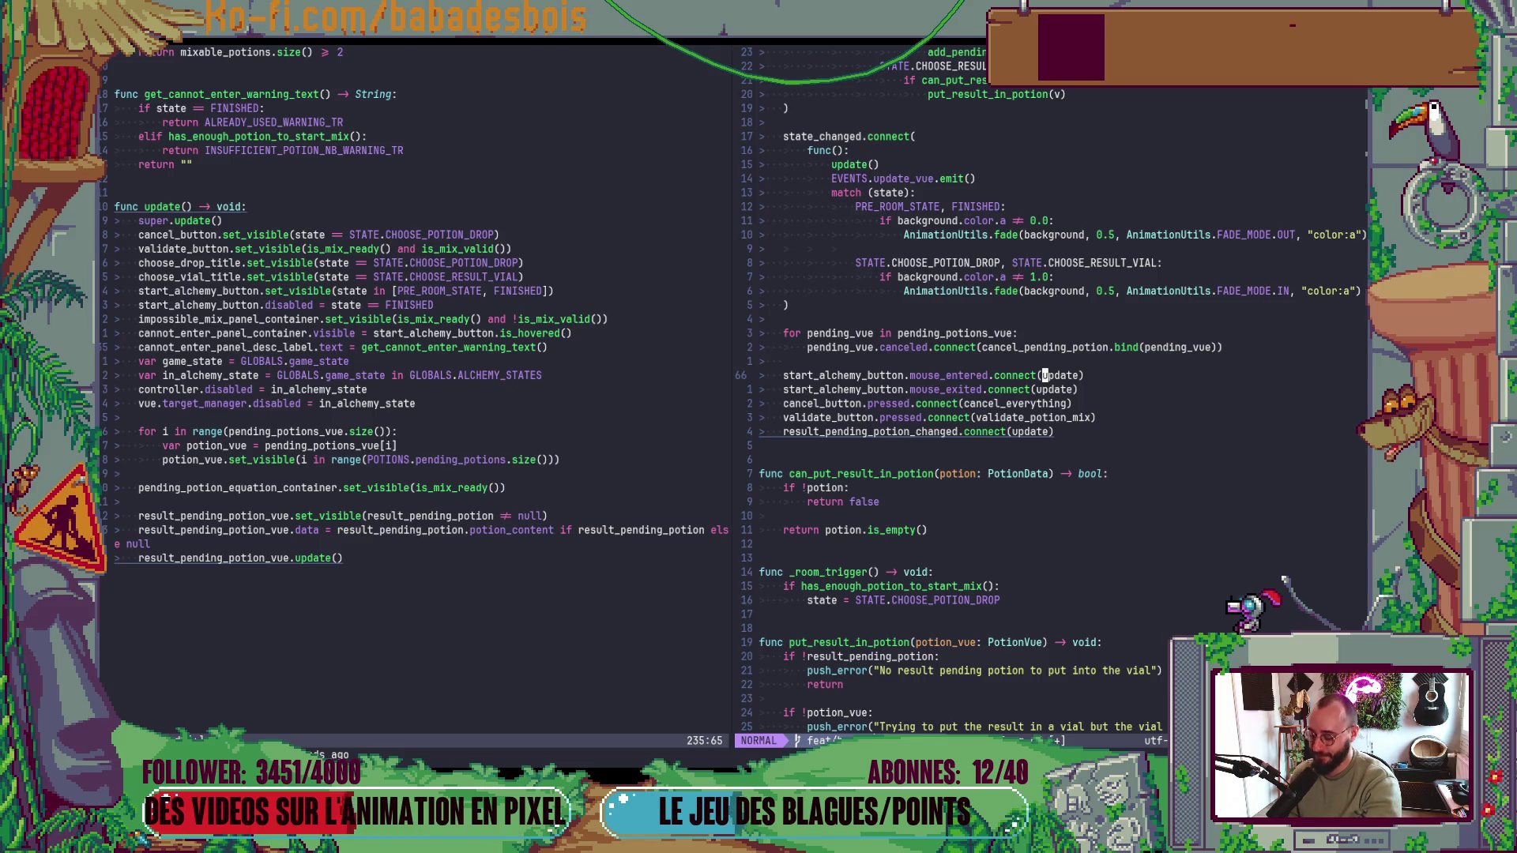
- Split the mouse_entered connect call across lines and add a func(): lambda header
key(i)
key(Return)
key(Escape)
key(dollar)
key(i)
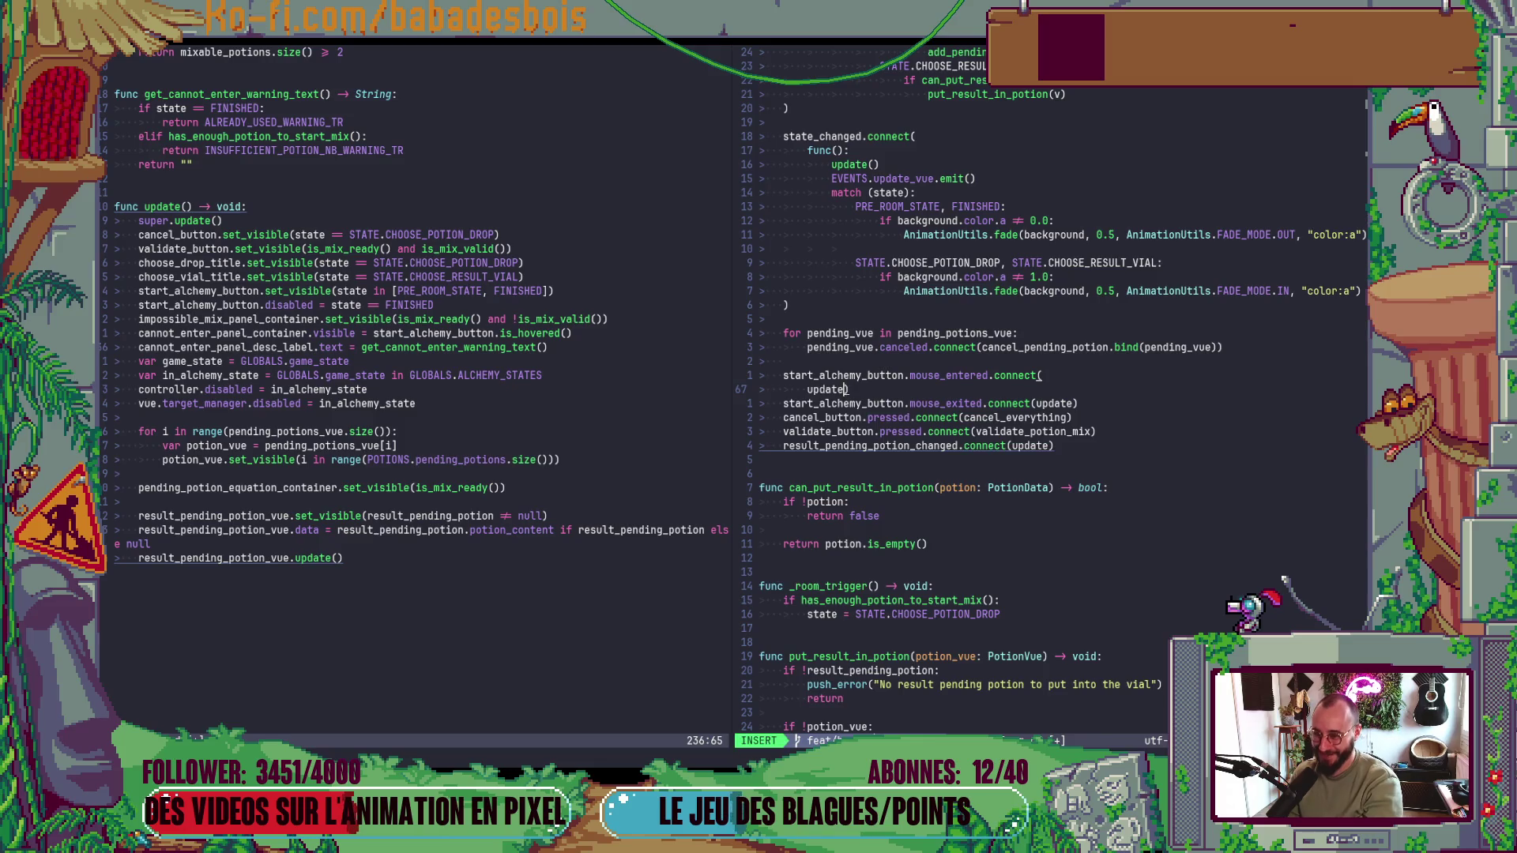
key(Return)
key(Escape)
text(k)
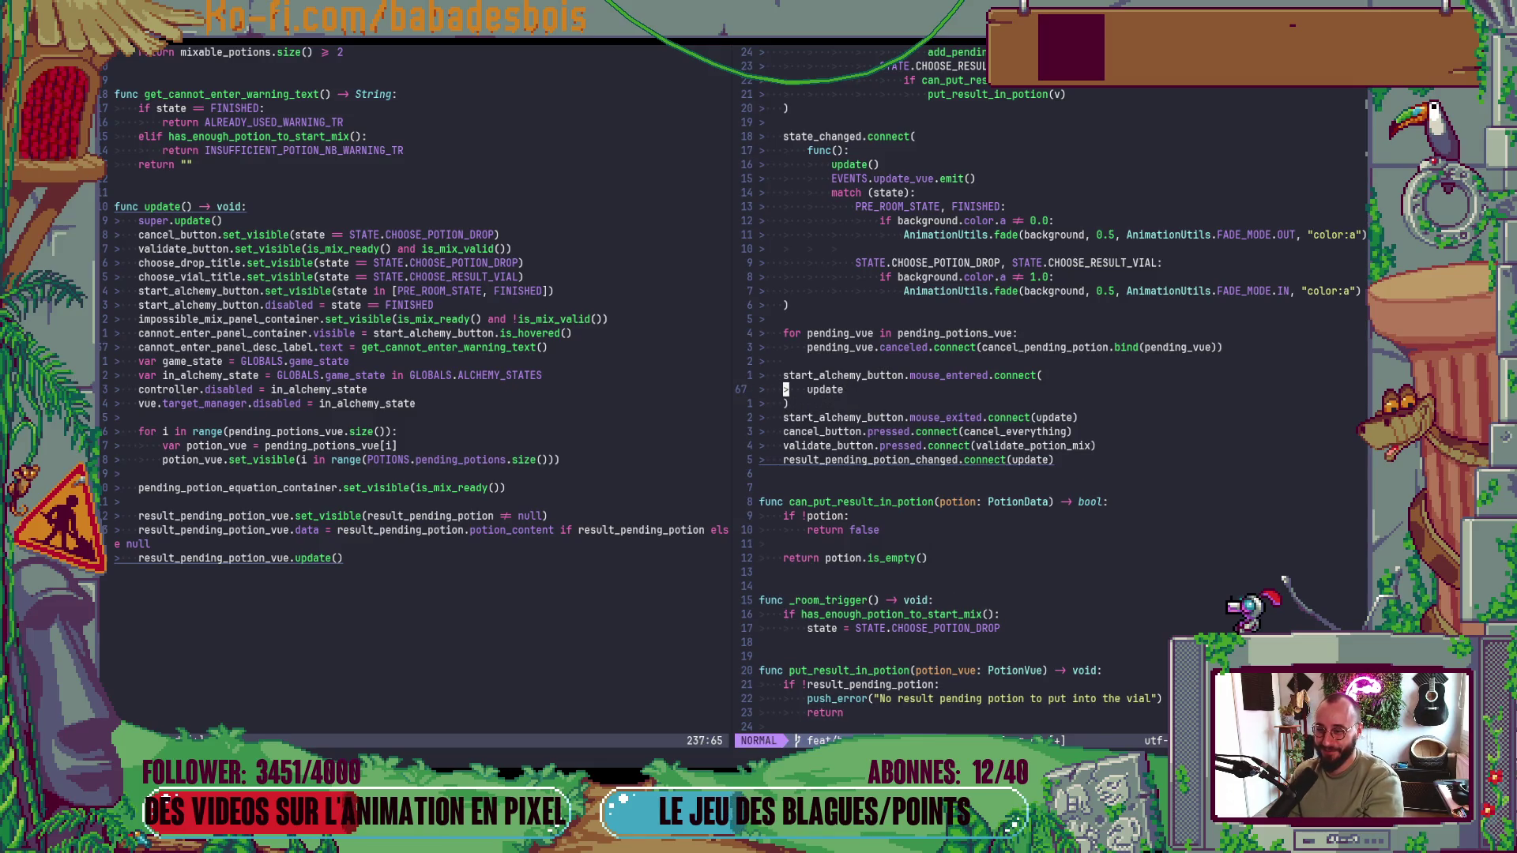
text(Ofunc)
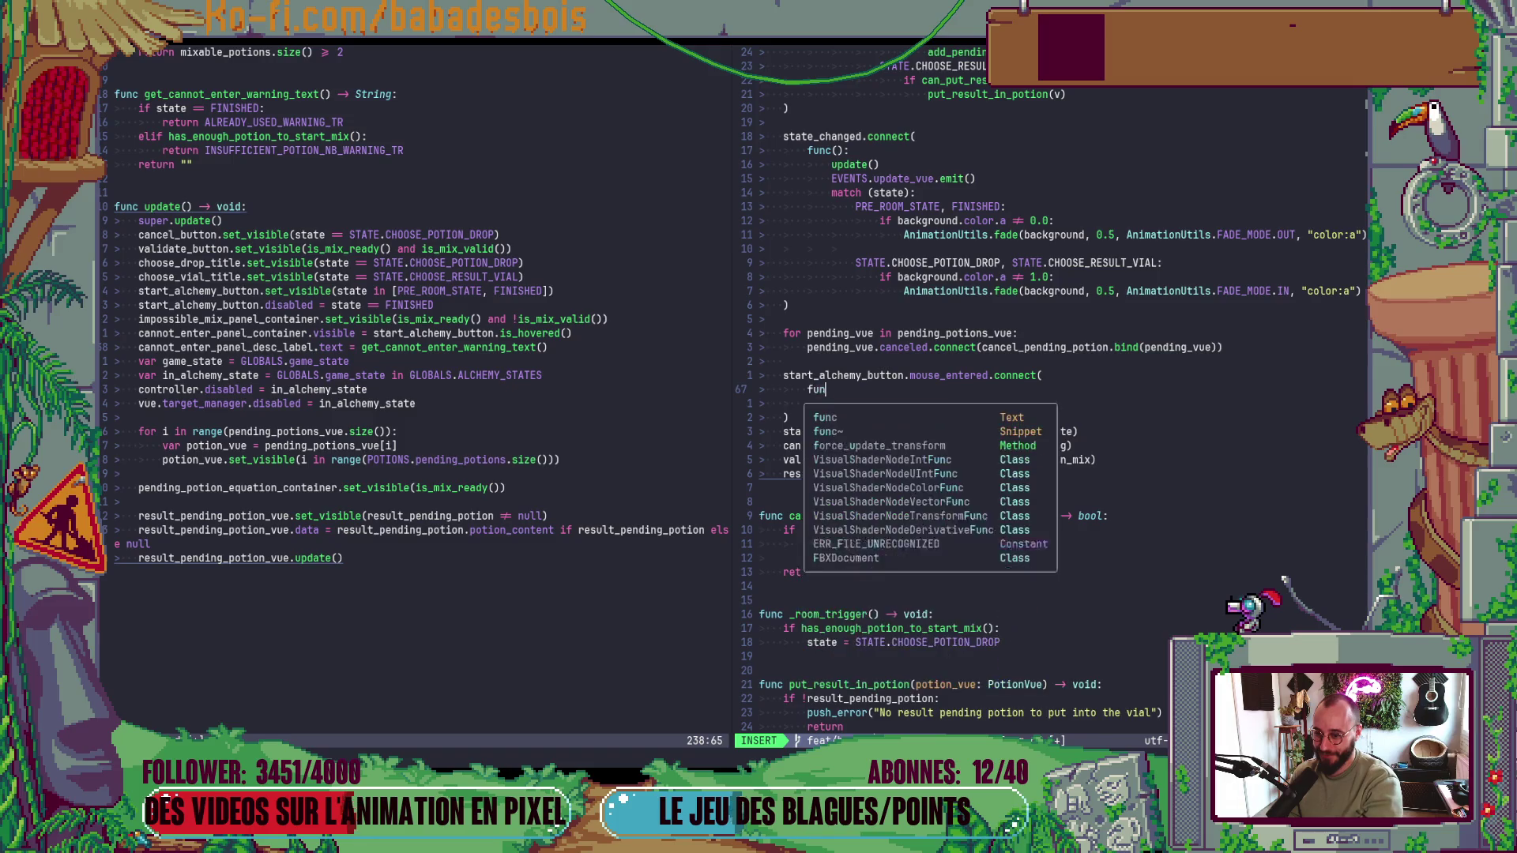
text(():)
key(Escape)
- Indent update() into the lambda and precede it with await get_tree().process_frame
key(j)
key(V)
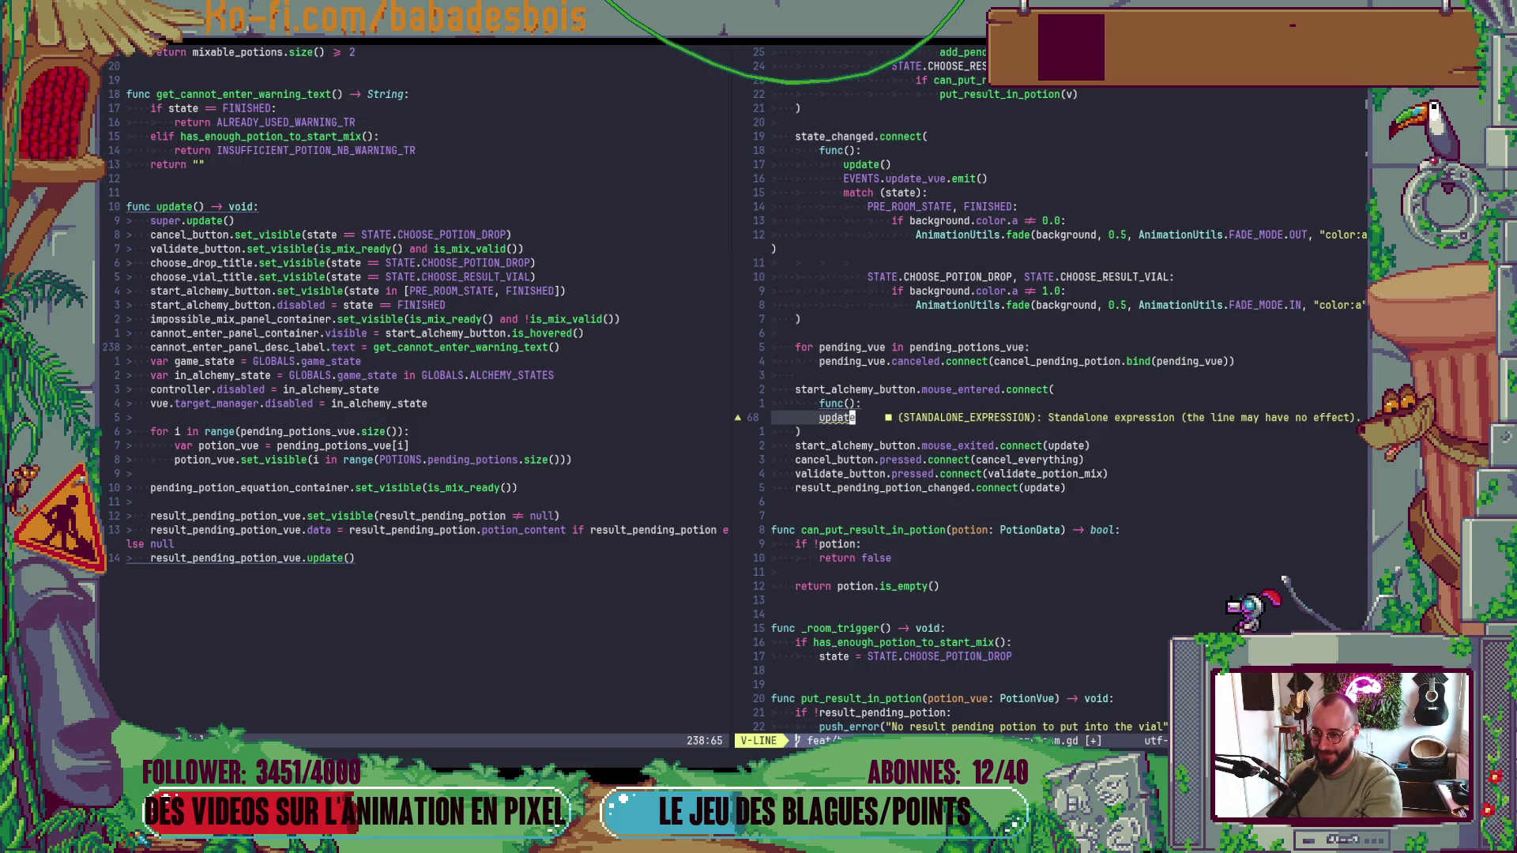
key(greater)
text(A)
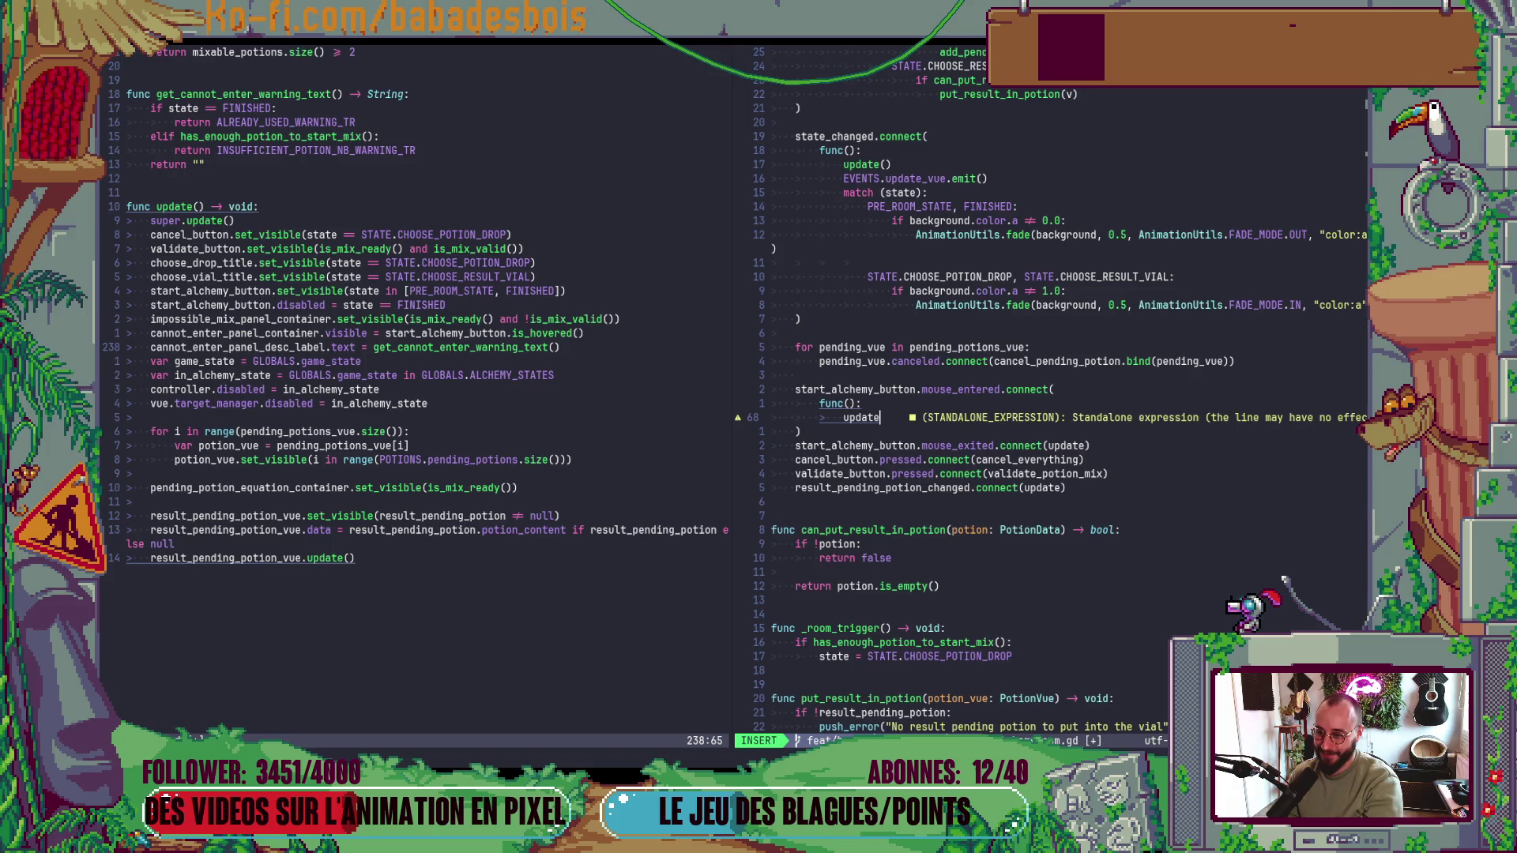
text(())
key(Escape)
key(O)
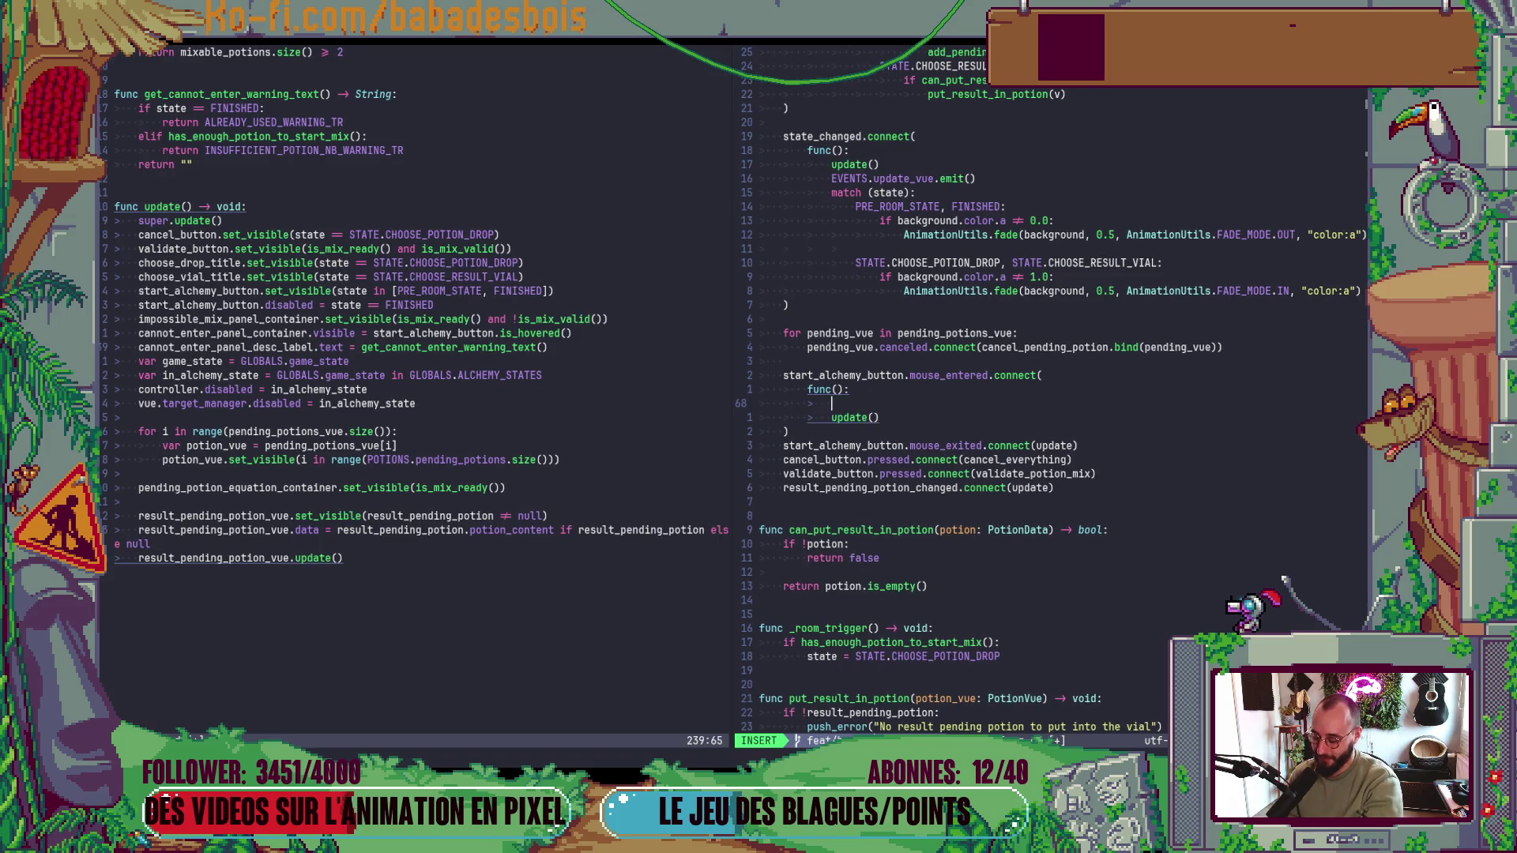
text(awa)
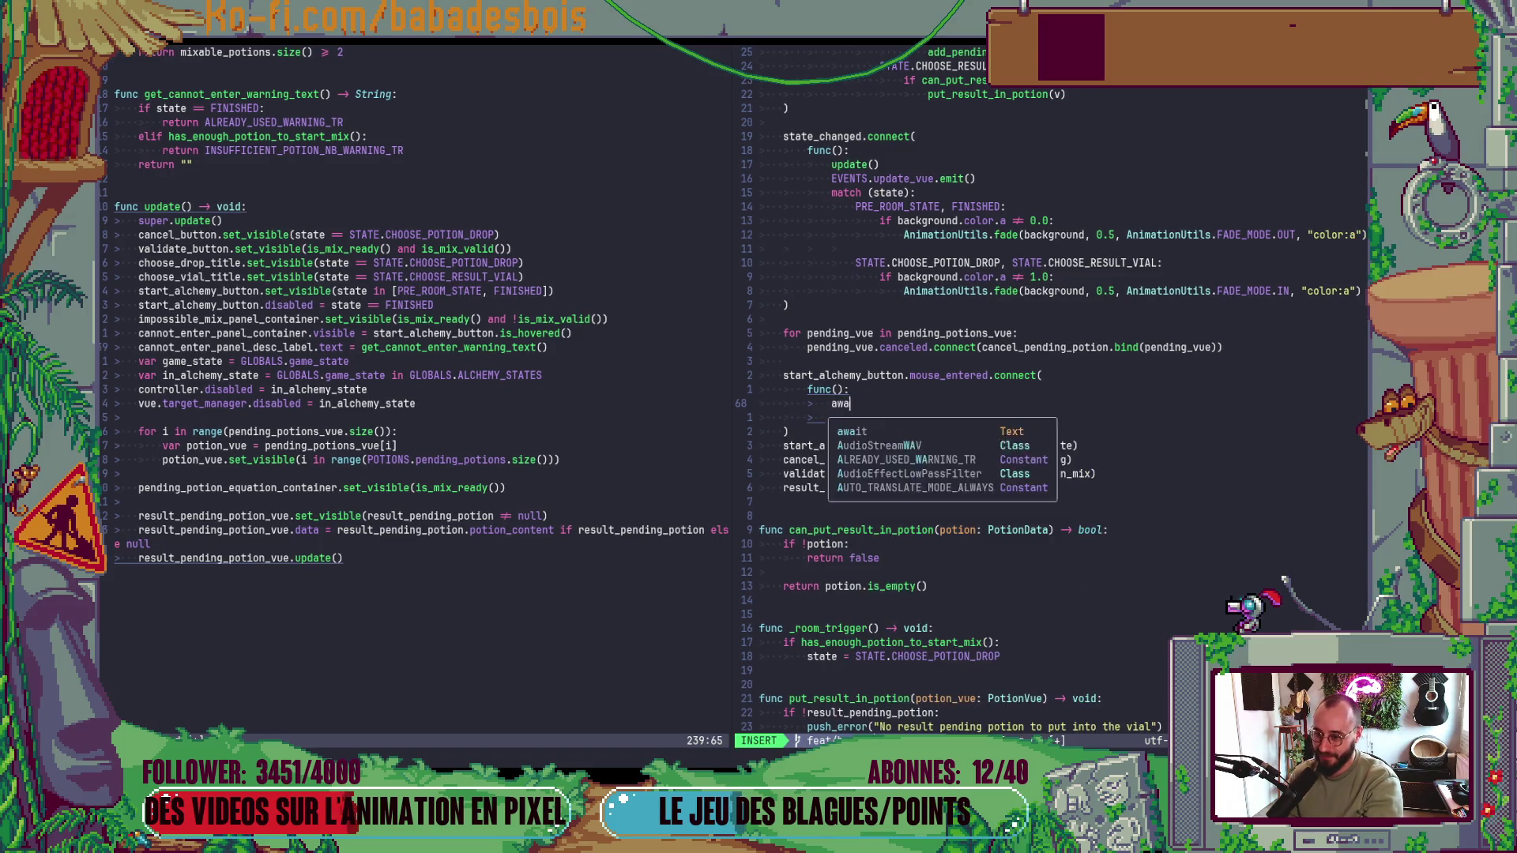
text(it )
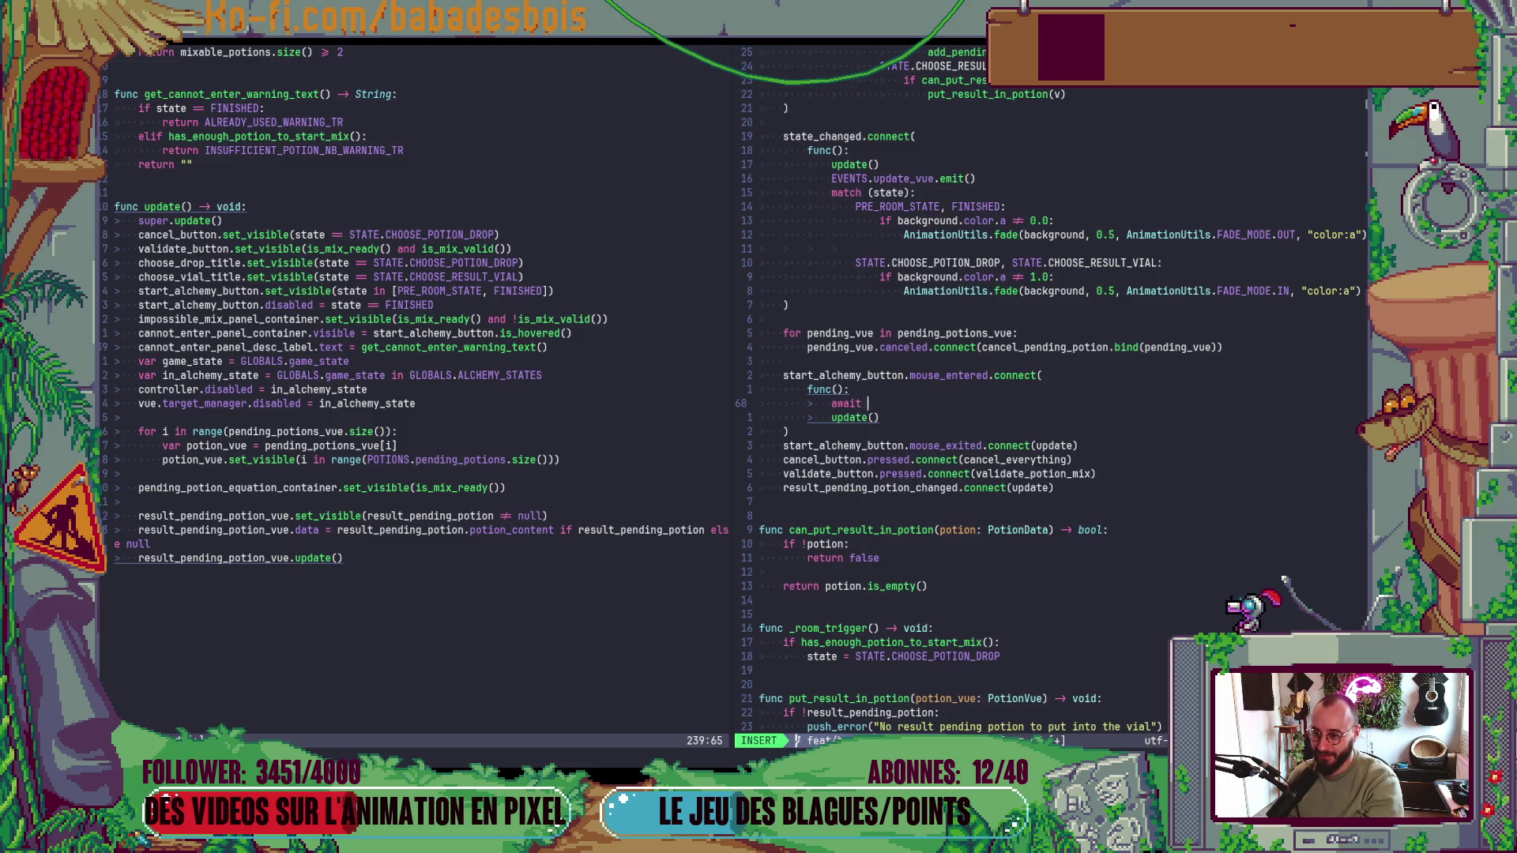
text(get_tree().)
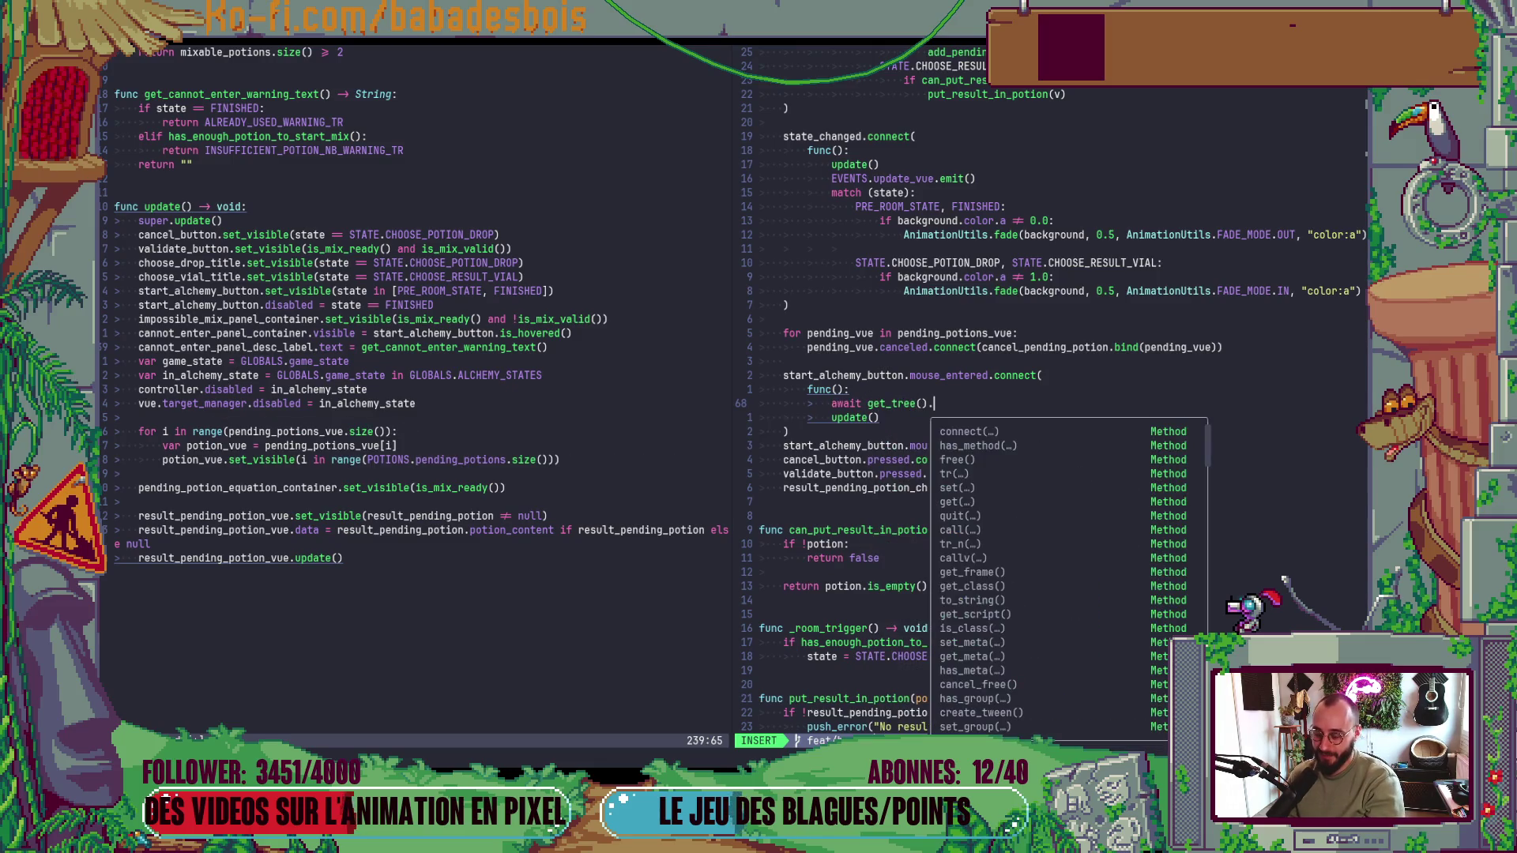
text(process_frame)
key(Escape)
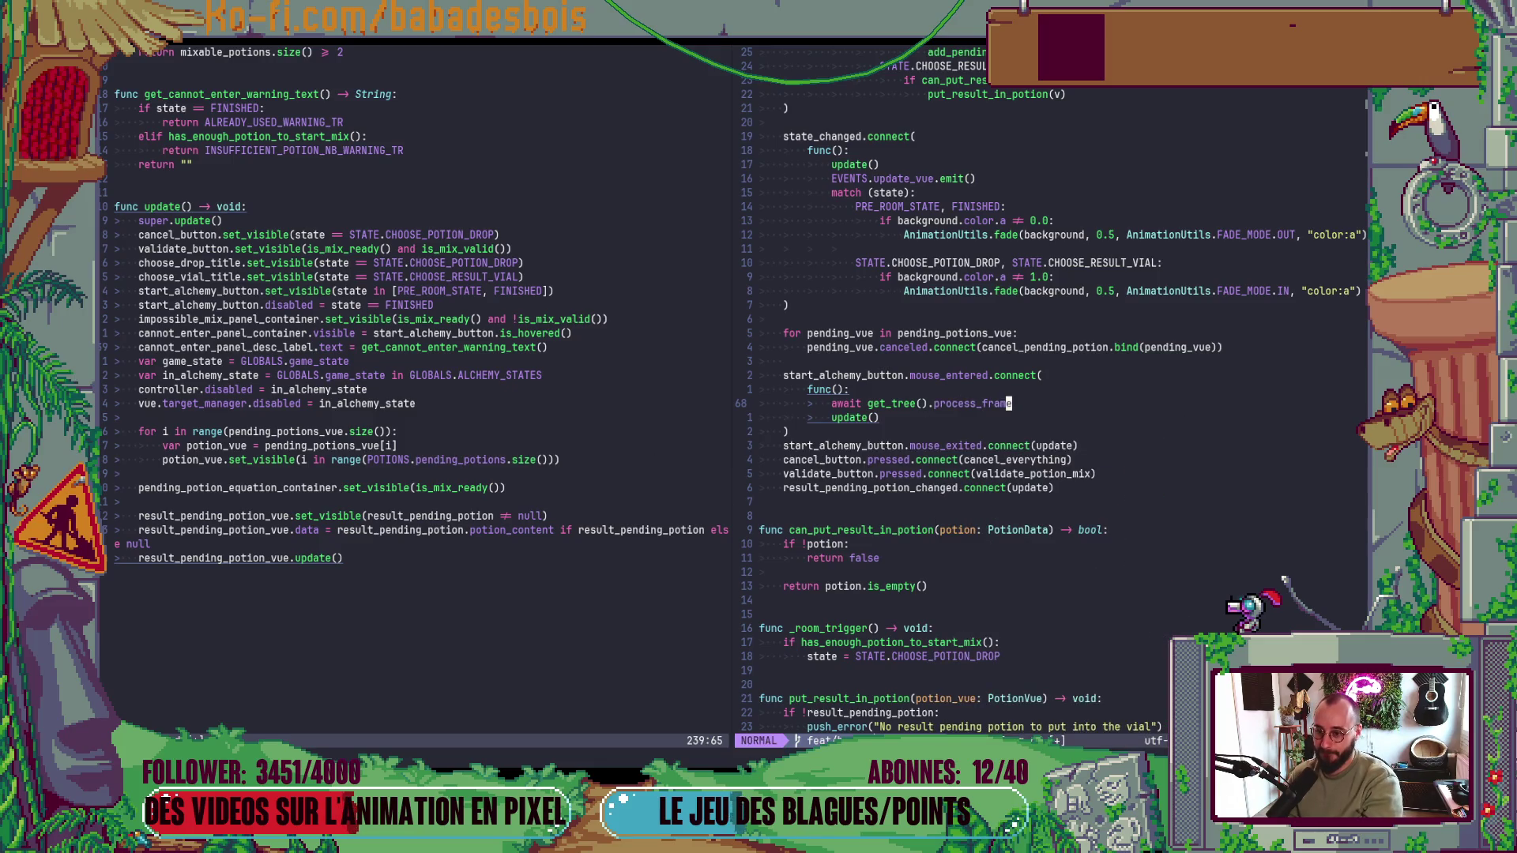
- Copy the three-line await lambda block
key(shift+v)
key(j)
key(k)
key(k)
key(Escape)
key(shift+v)
key(j)
key(j)
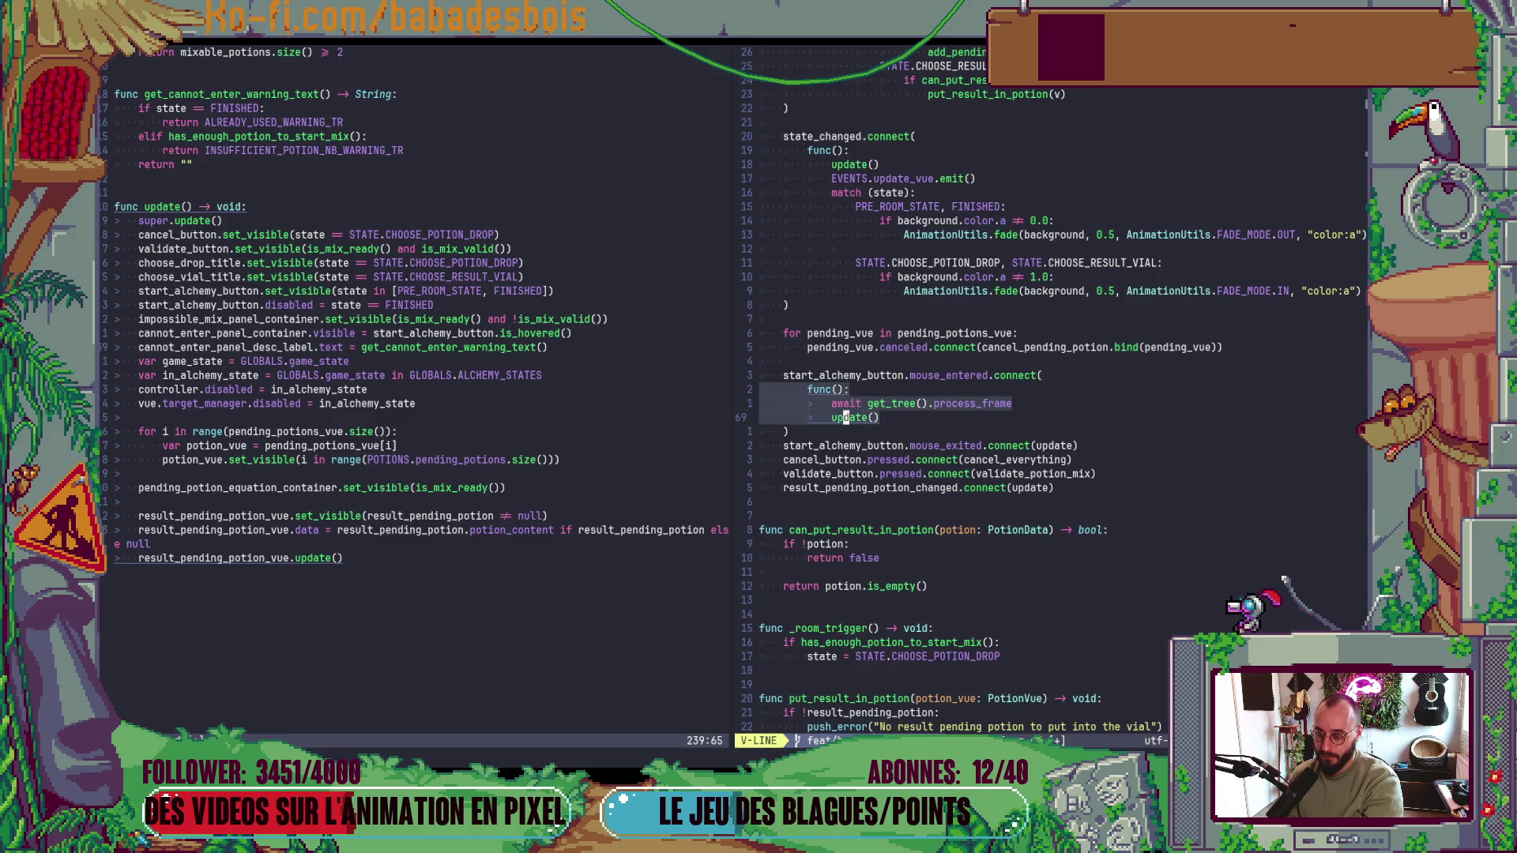
key(Escape)
- Paste the lambda over update in the mouse_exited connection and launch the game with F5
key(j)
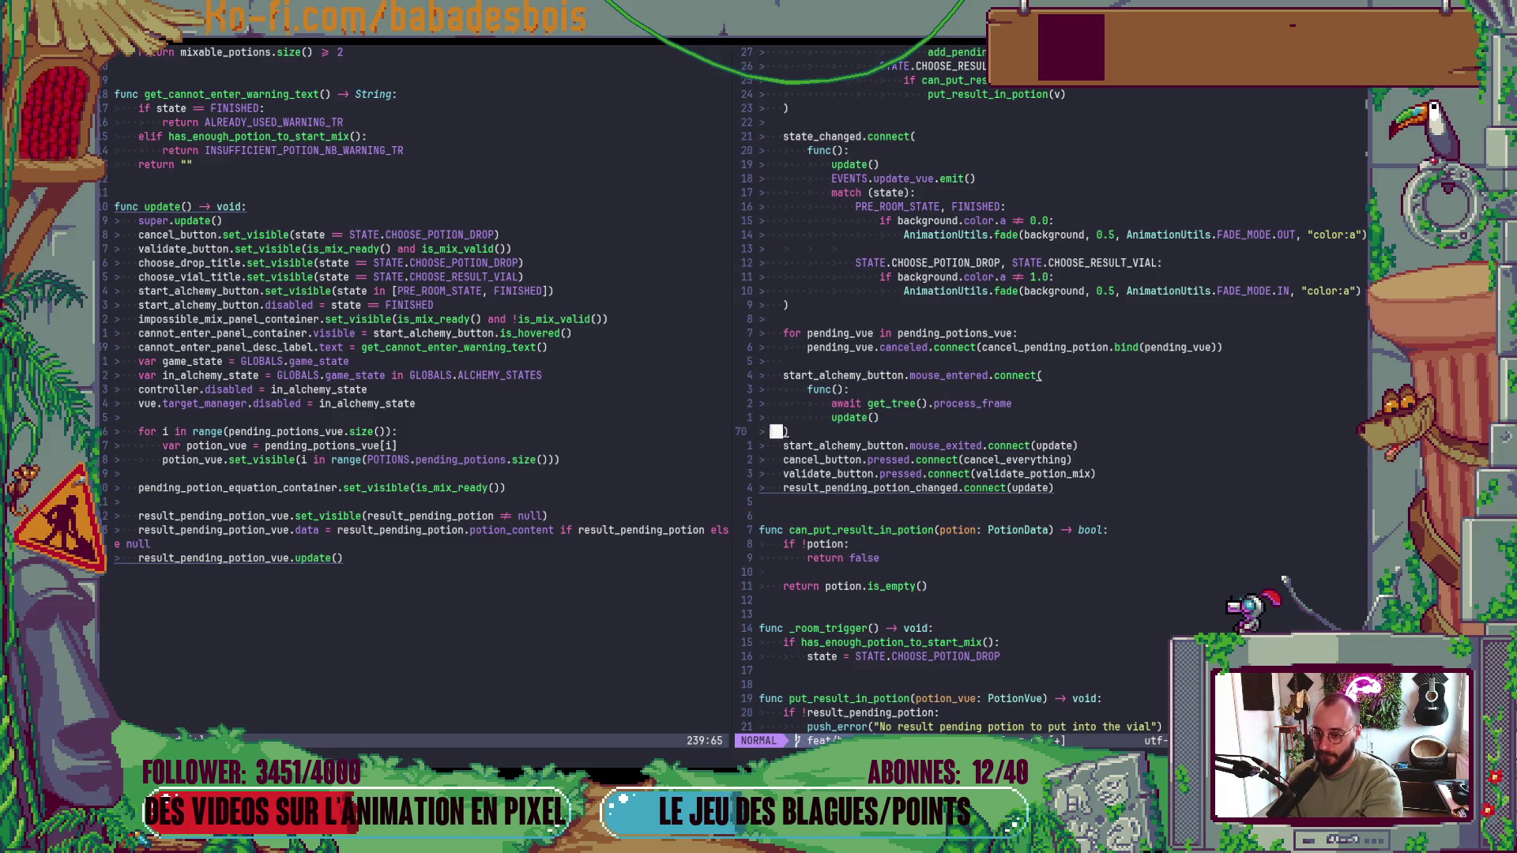
key(v)
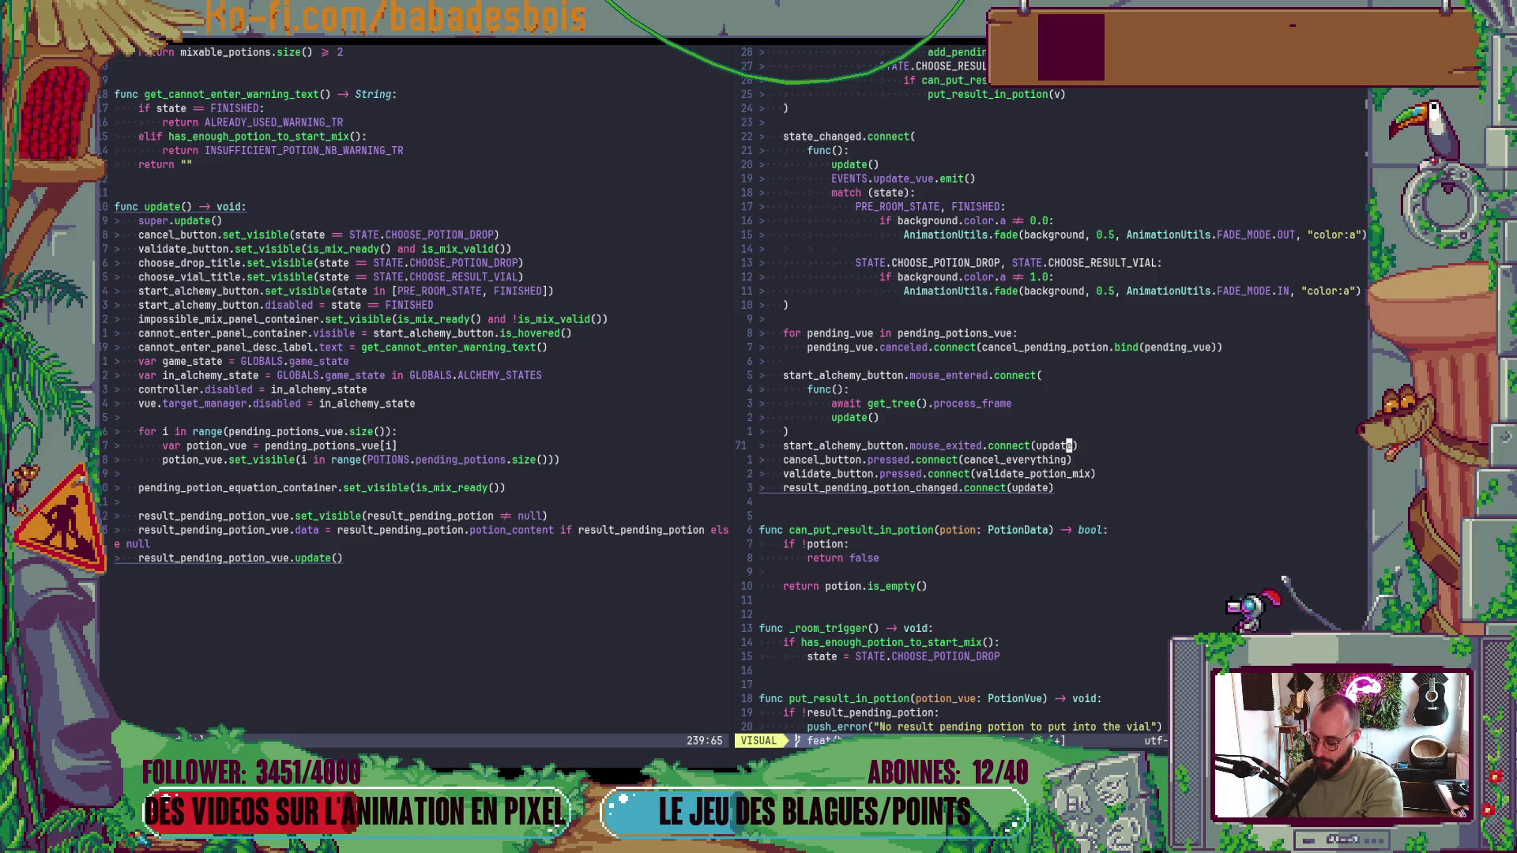
key(p)
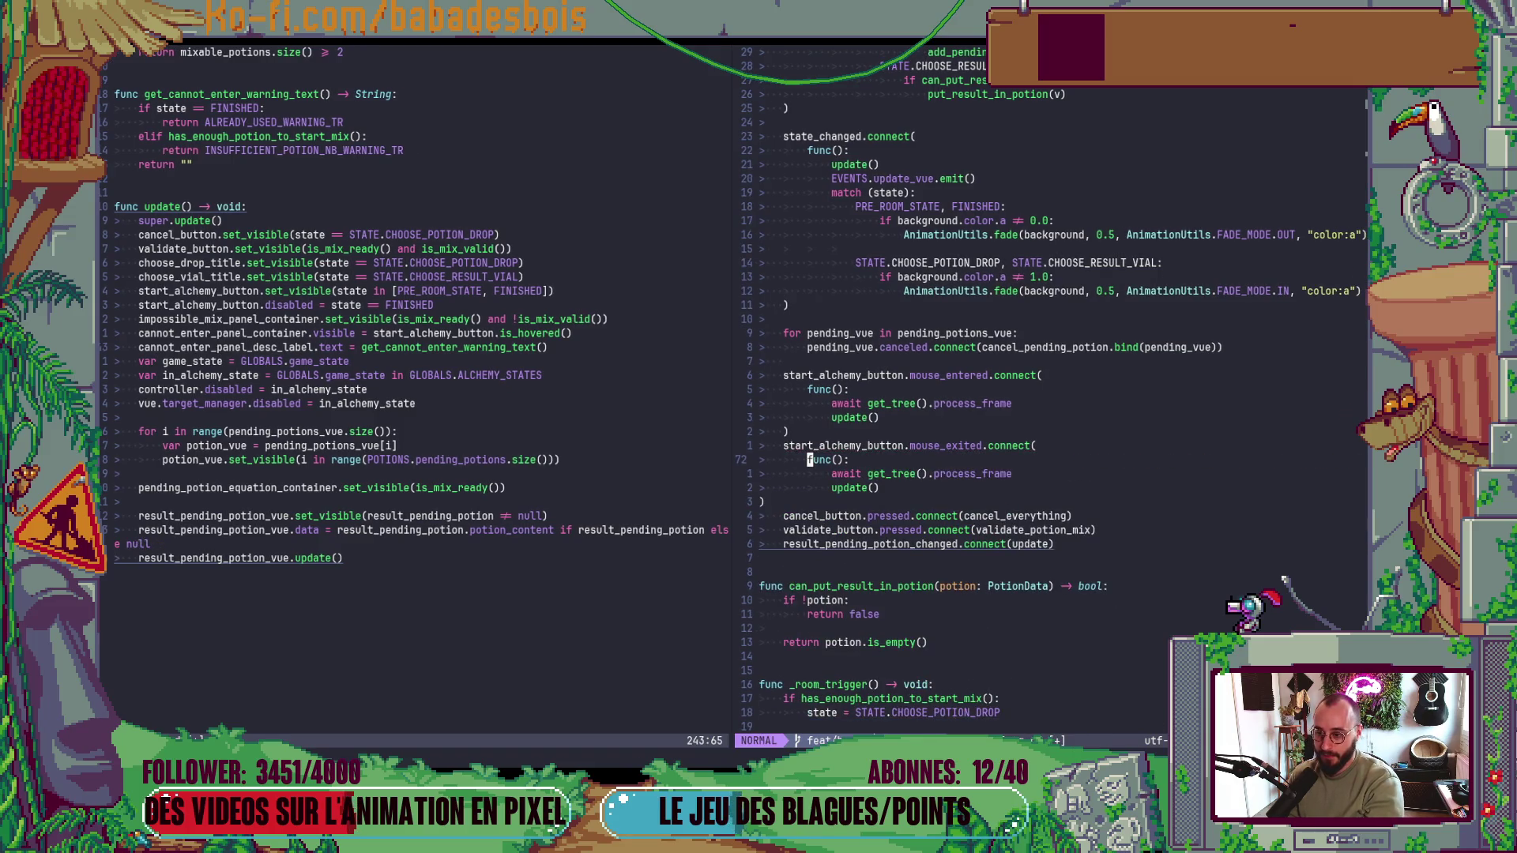
key(j)
key(j)
key(j)
key(V)
key(Escape)
key(alt+Tab)
key(F5)
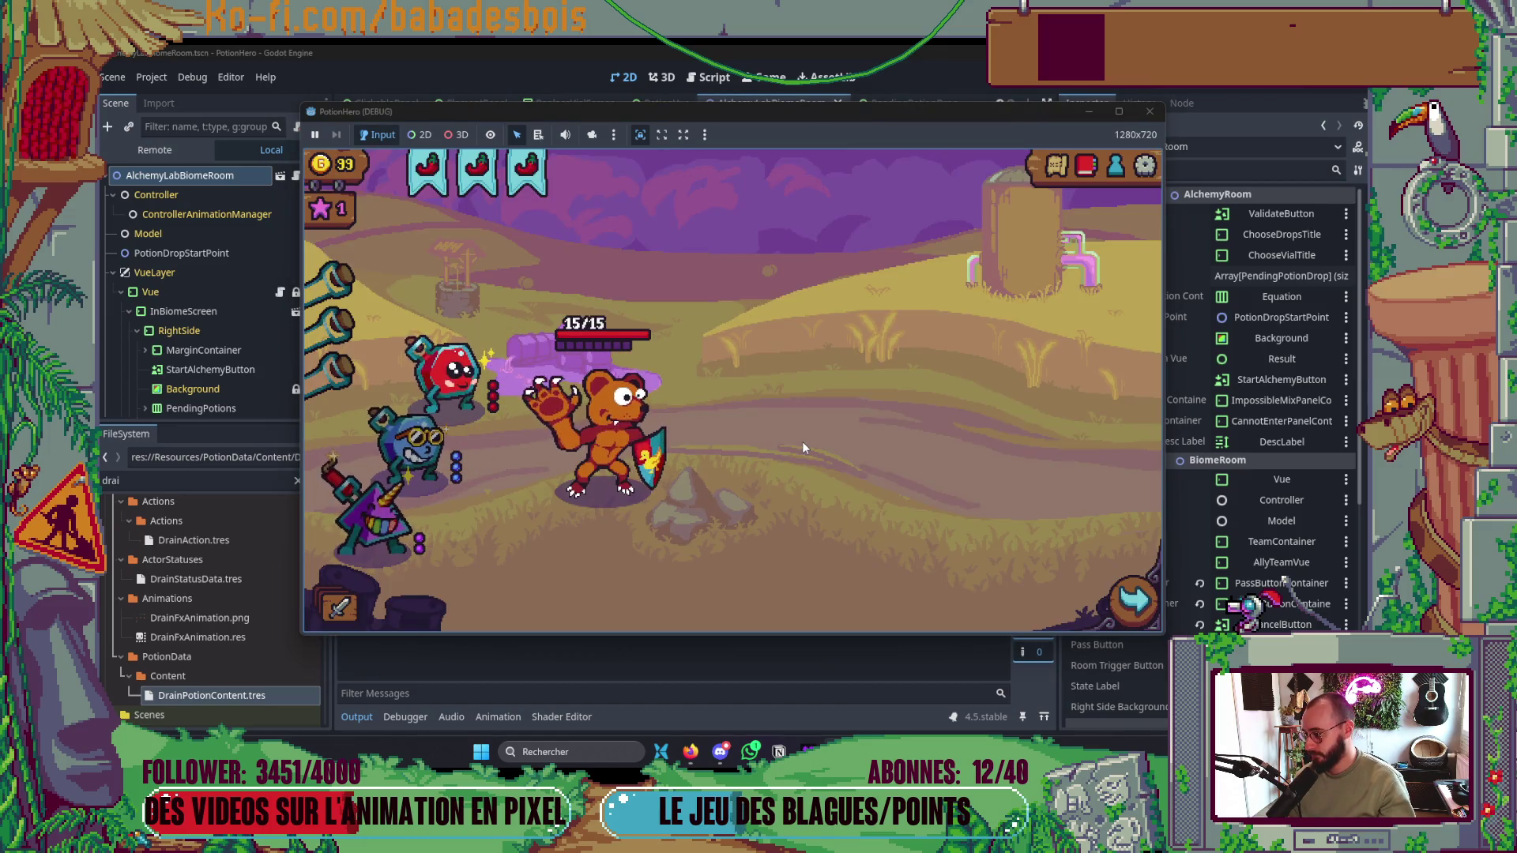
- Travel via the dungeon map to the alchemy room, see the two-flasks hover warning, and stop the playtest
click(1056, 165)
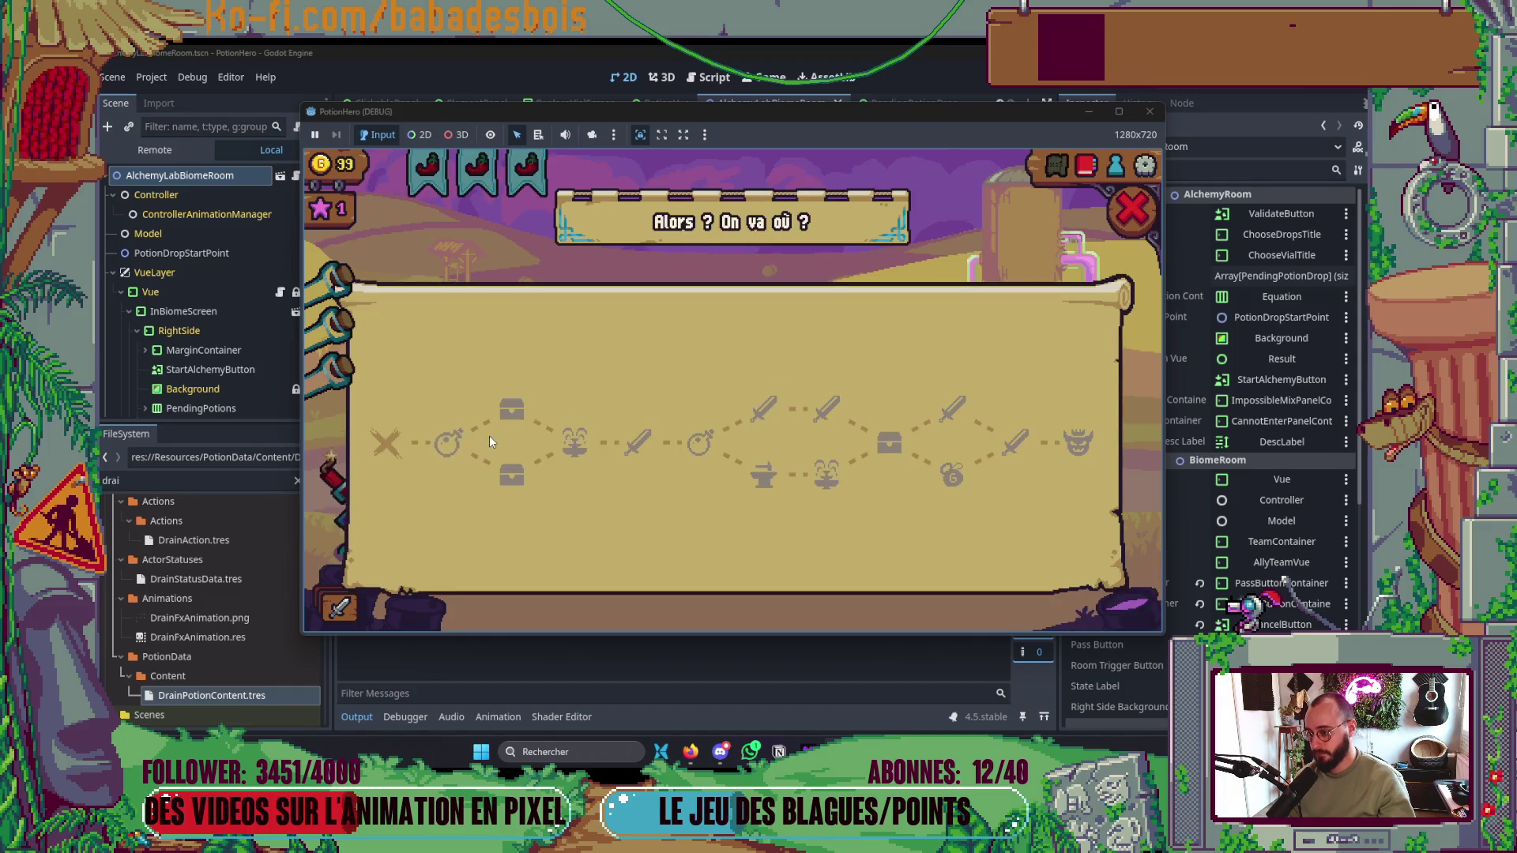
click(461, 441)
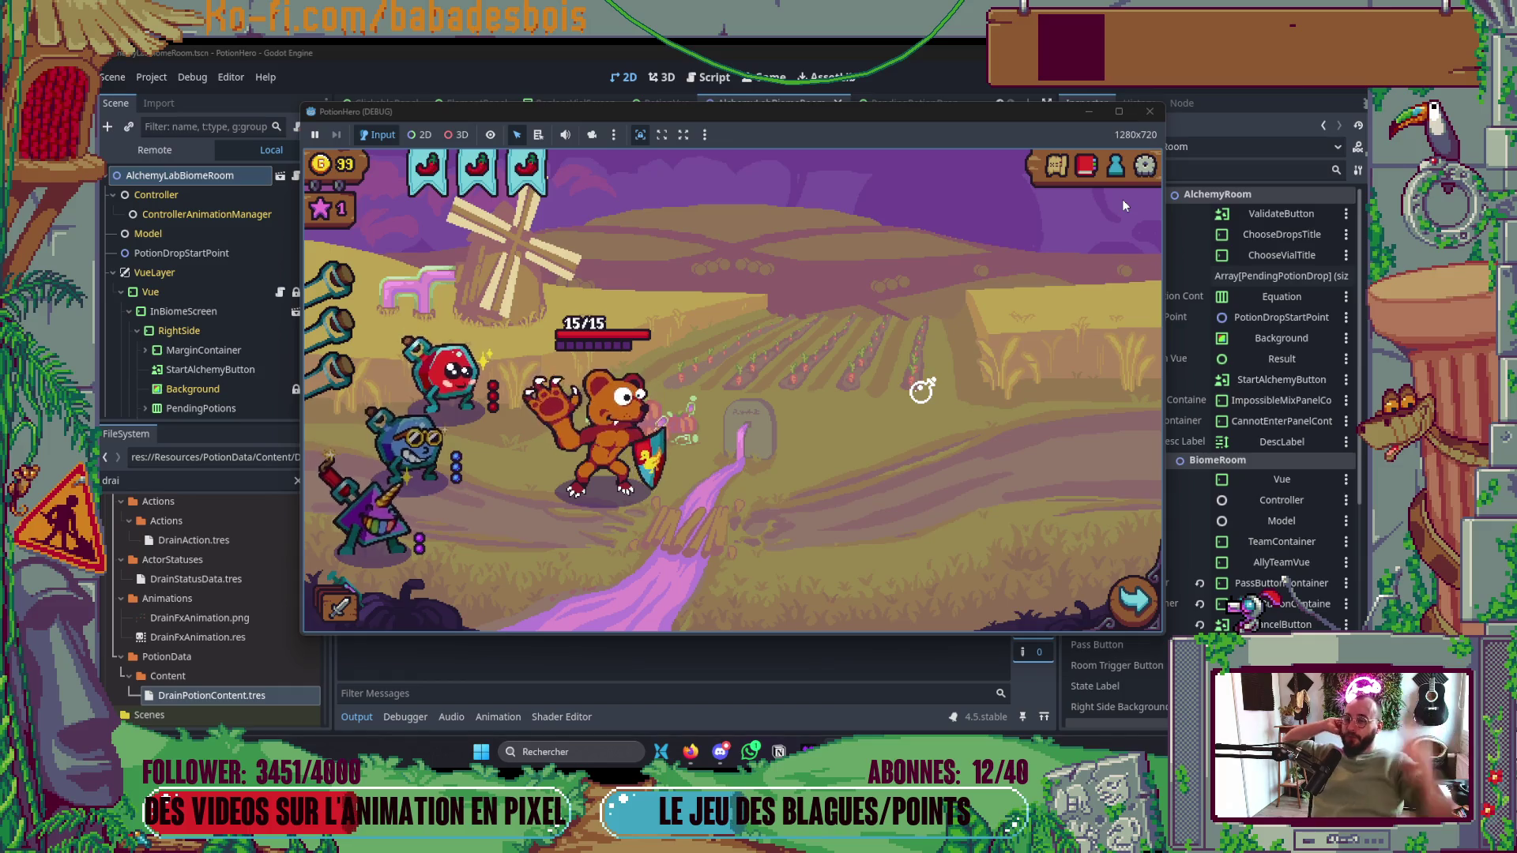
mouse_move(919, 395)
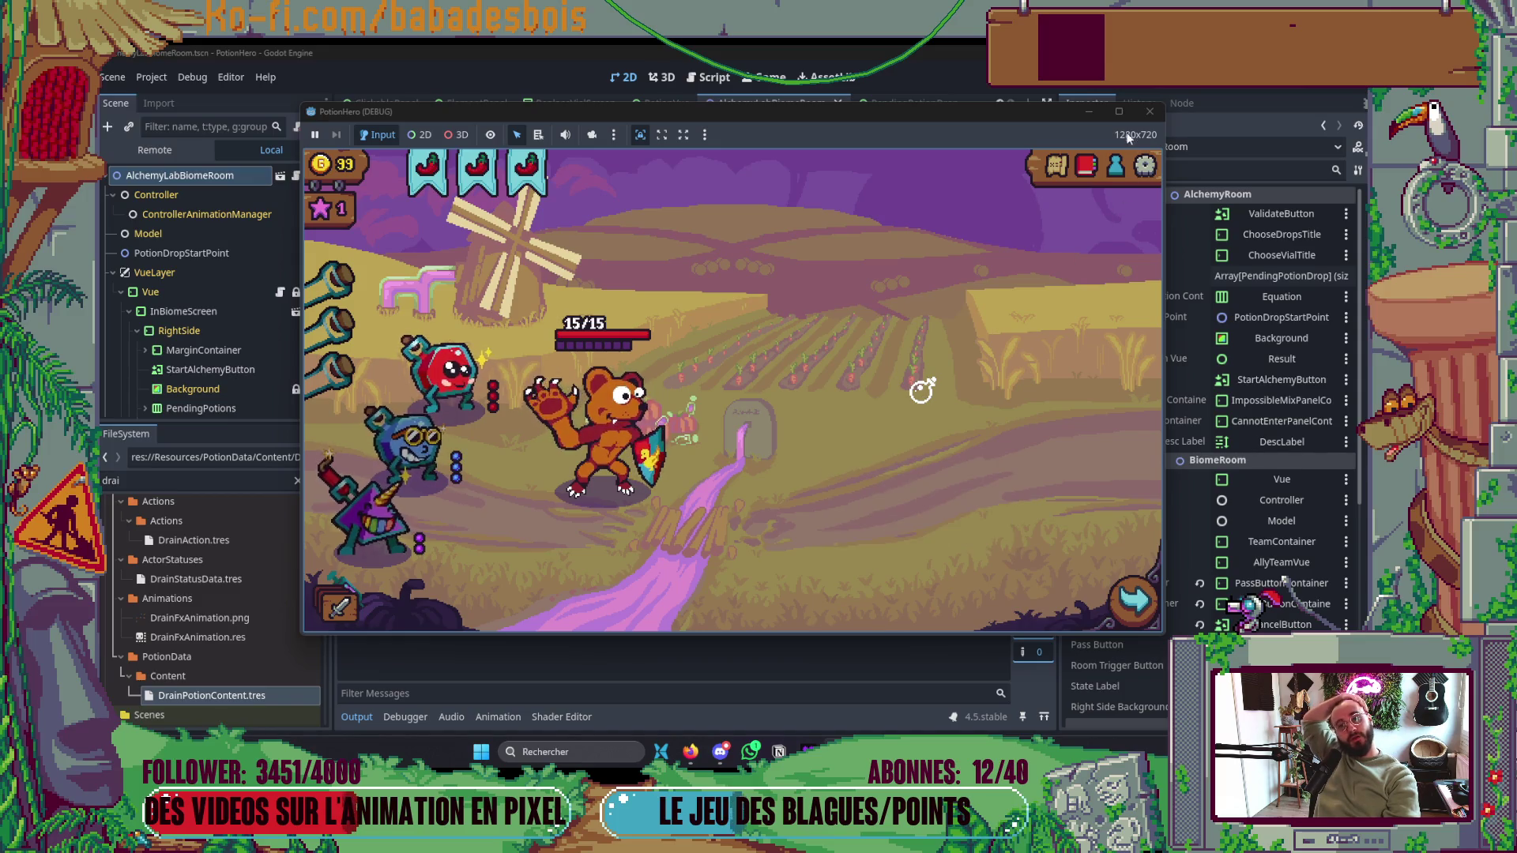
click(1148, 113)
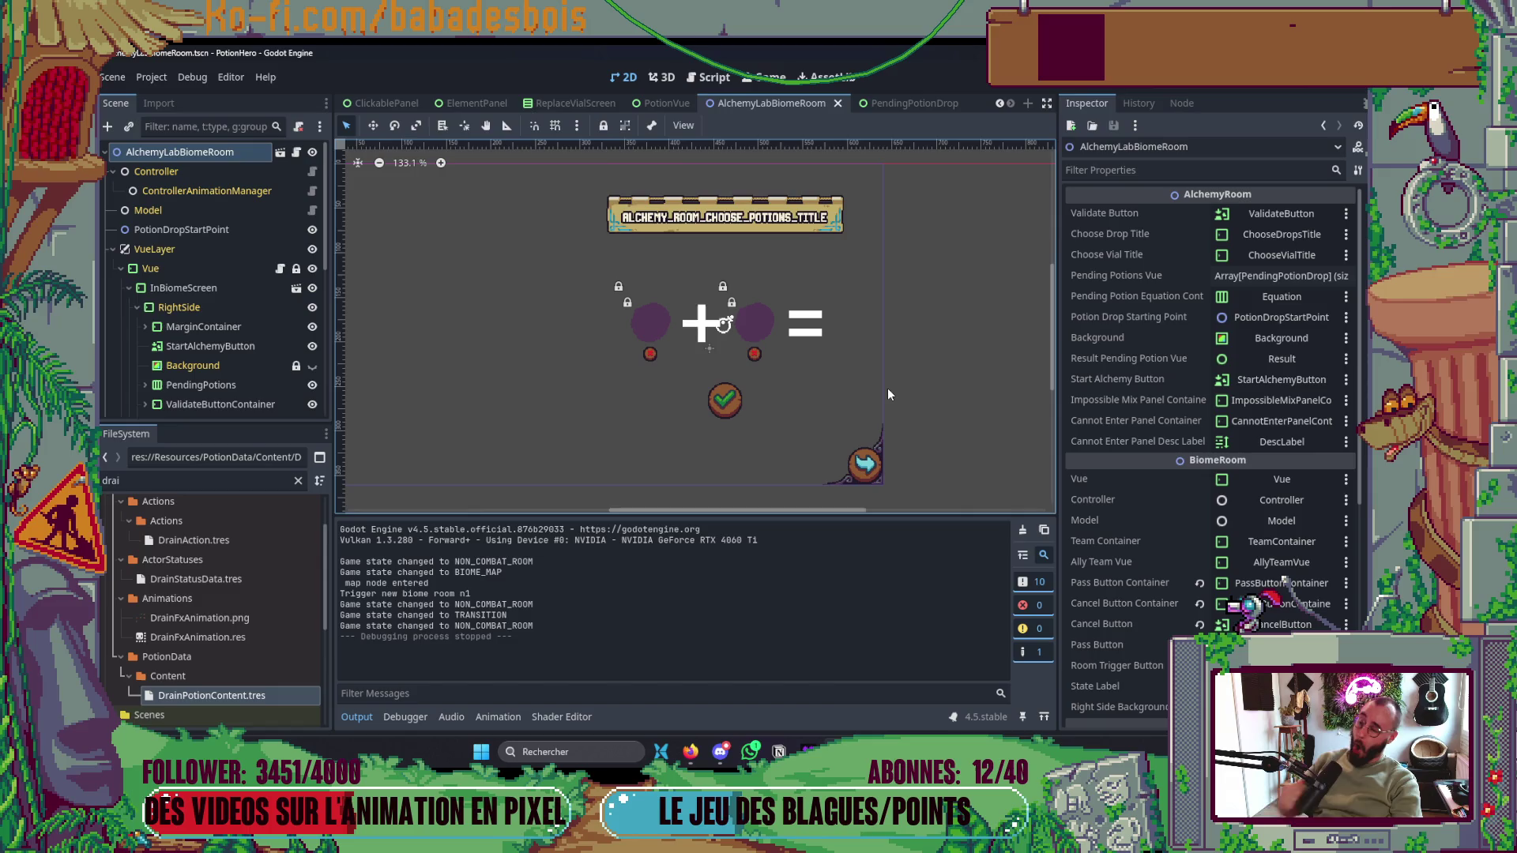
- Delete the start alchemy button's mouse_entered and mouse_exited connection blocks
key(alt+Tab)
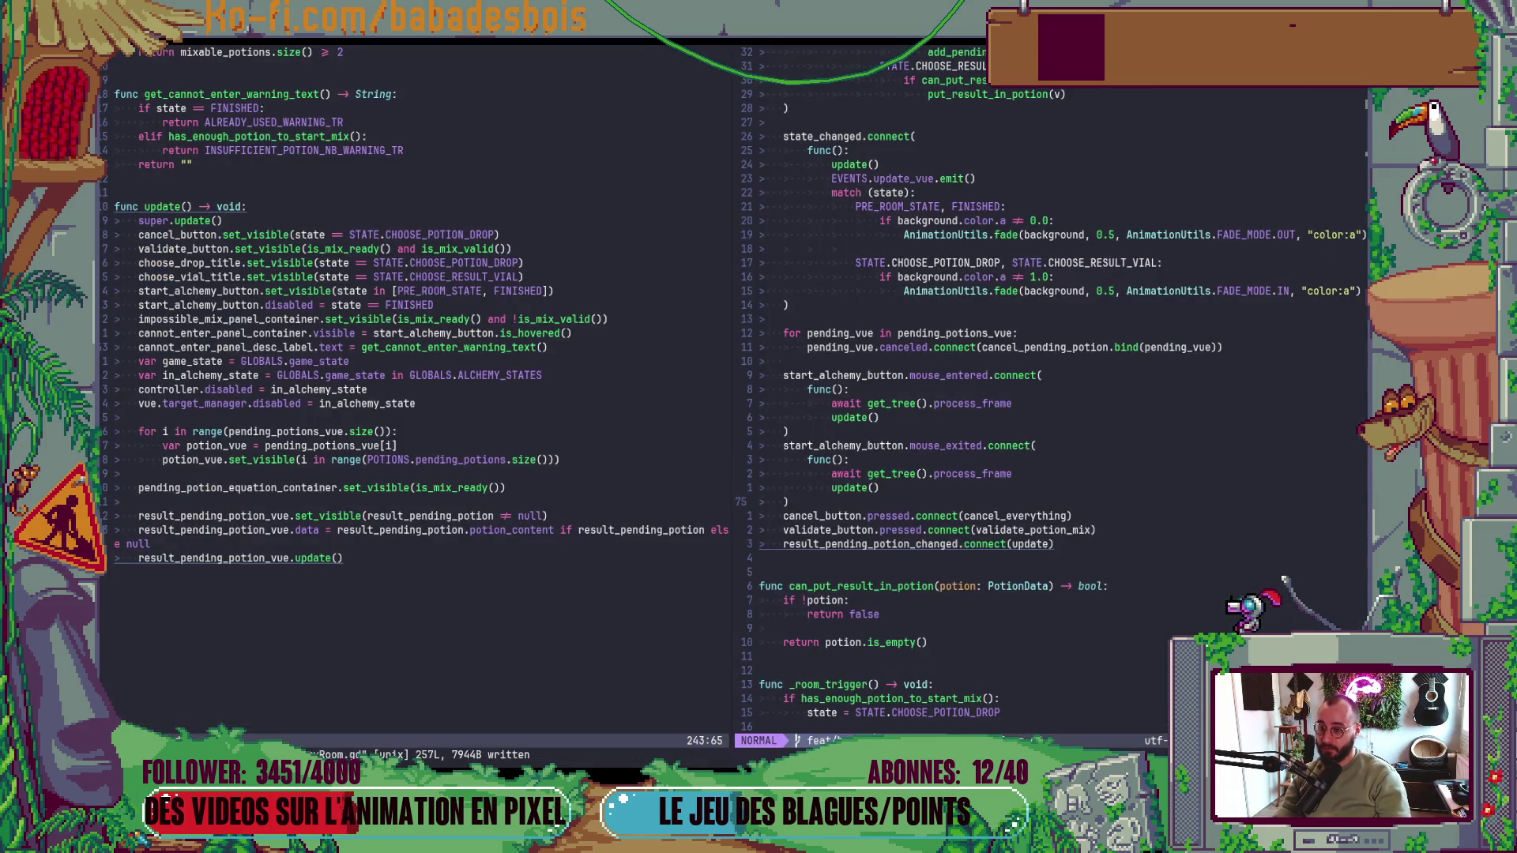
key(k)
key(k)
key(k)
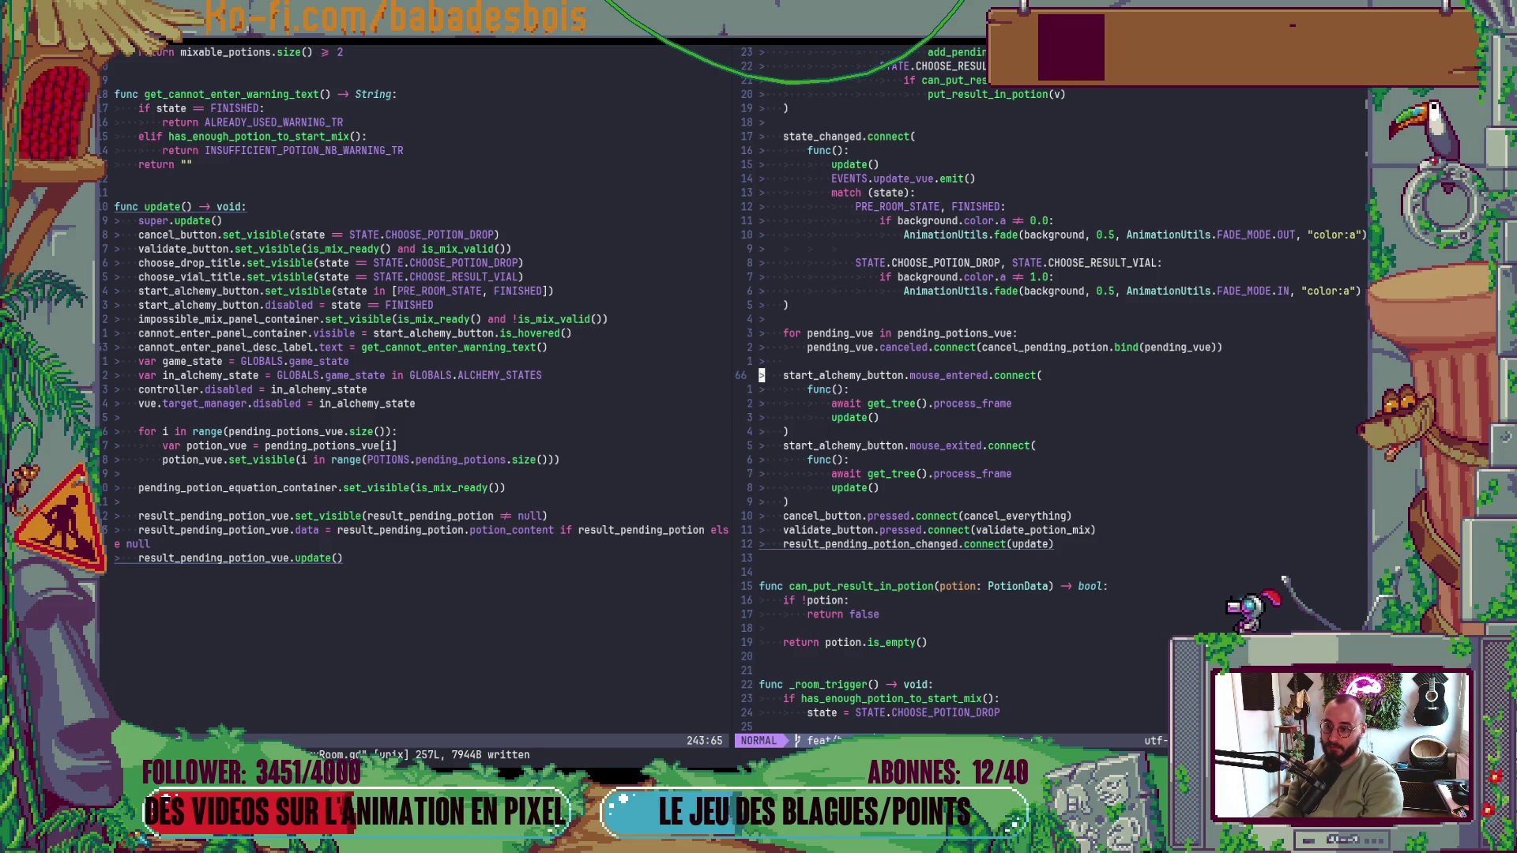
key(V)
key(j)
key(j)
key(j)
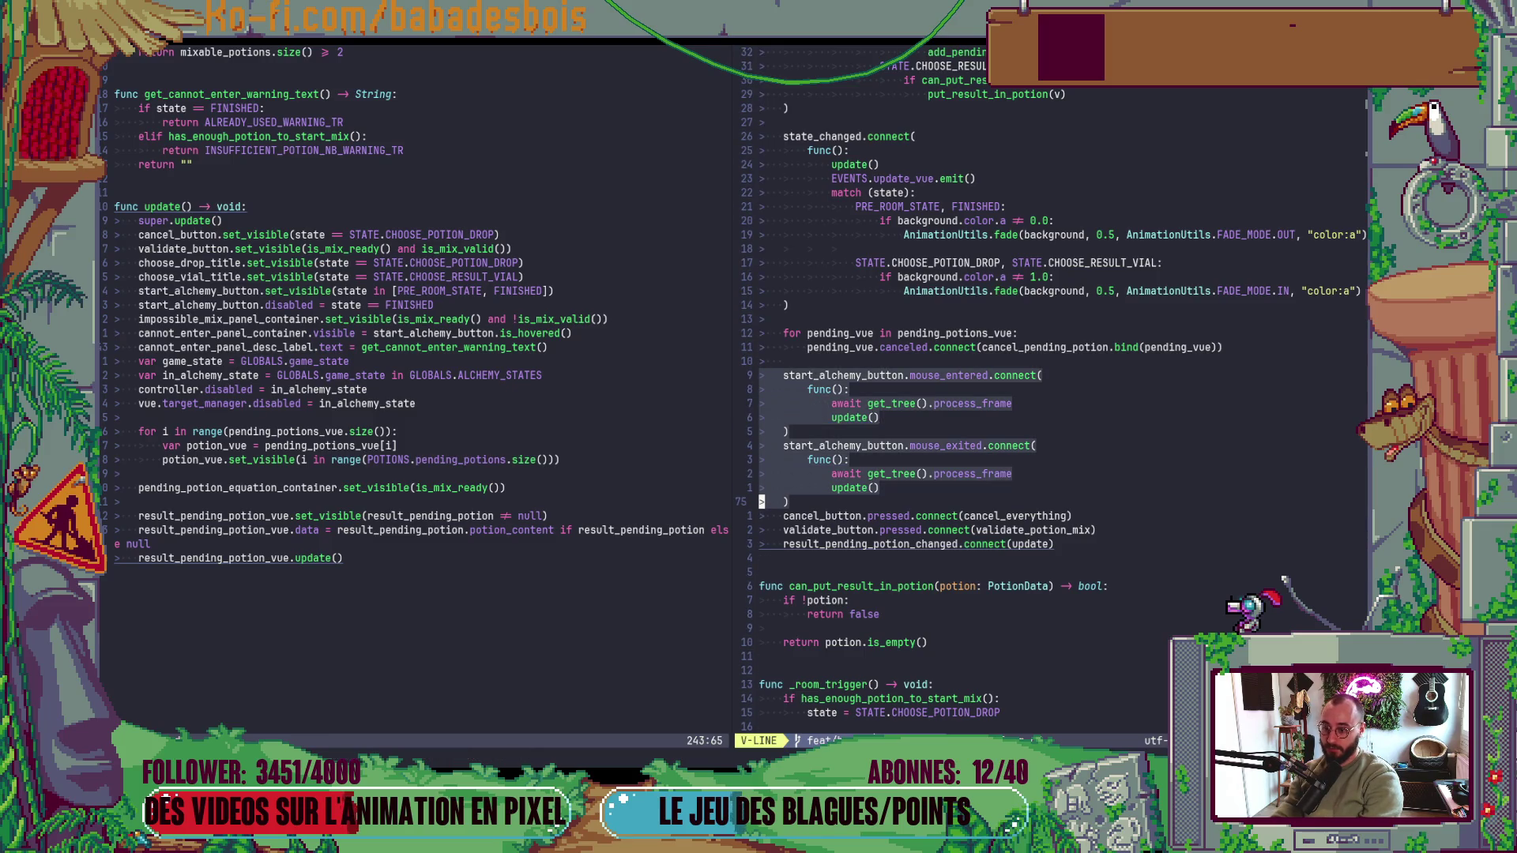
key(d)
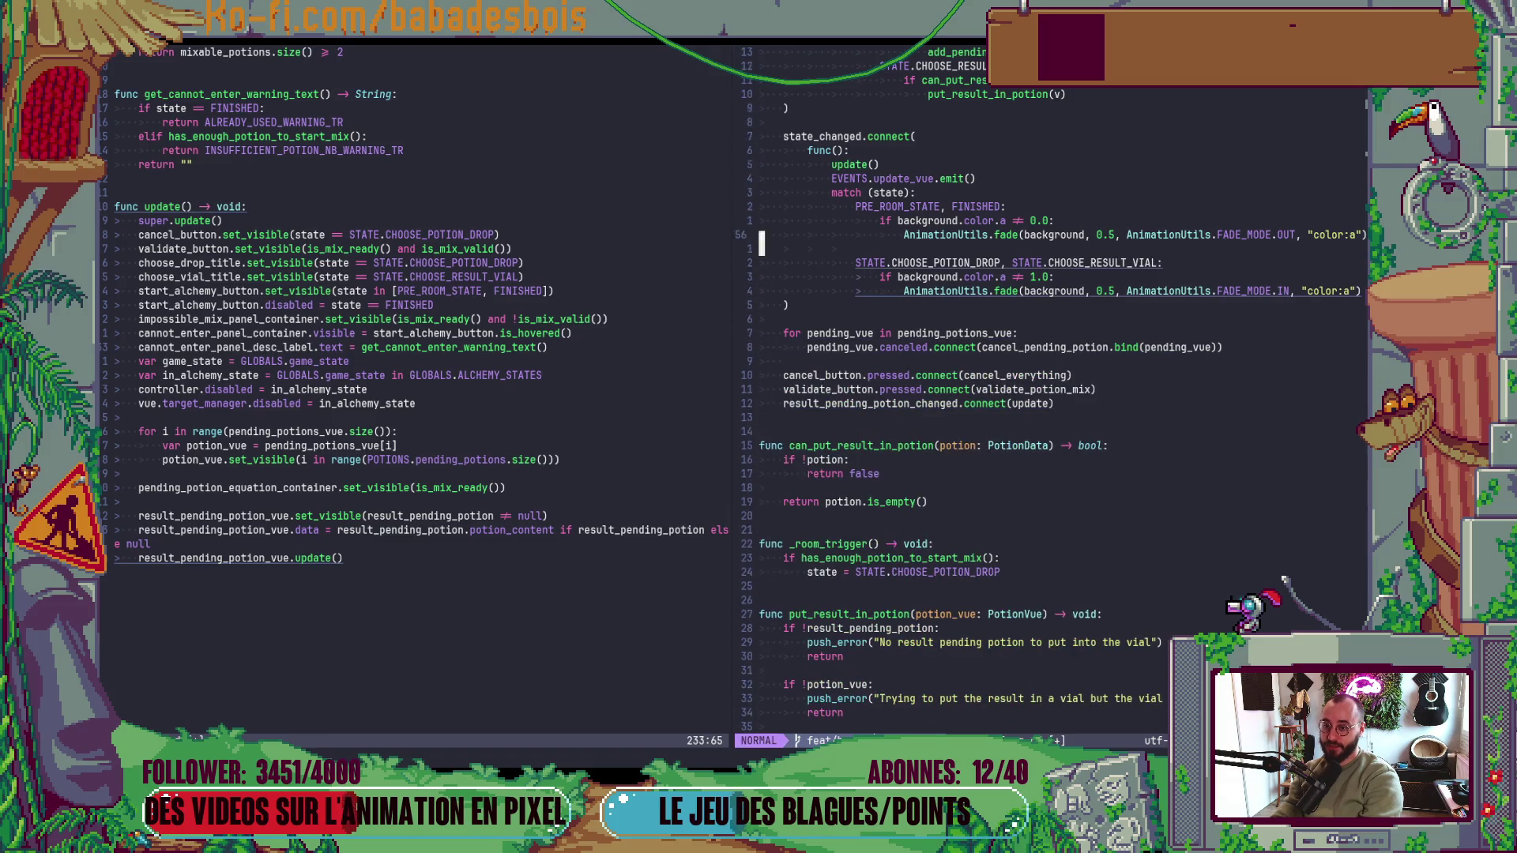
- Remove the update() call in state_changed and the result_pending_potion_changed connection
key(1)
key(4)
key(k)
key(d)
key(d)
key(j)
key(1)
key(5)
key(j)
key(d)
key(d)
- Add a new func _process(_delta) declaration to the script
key(z)
key(b)
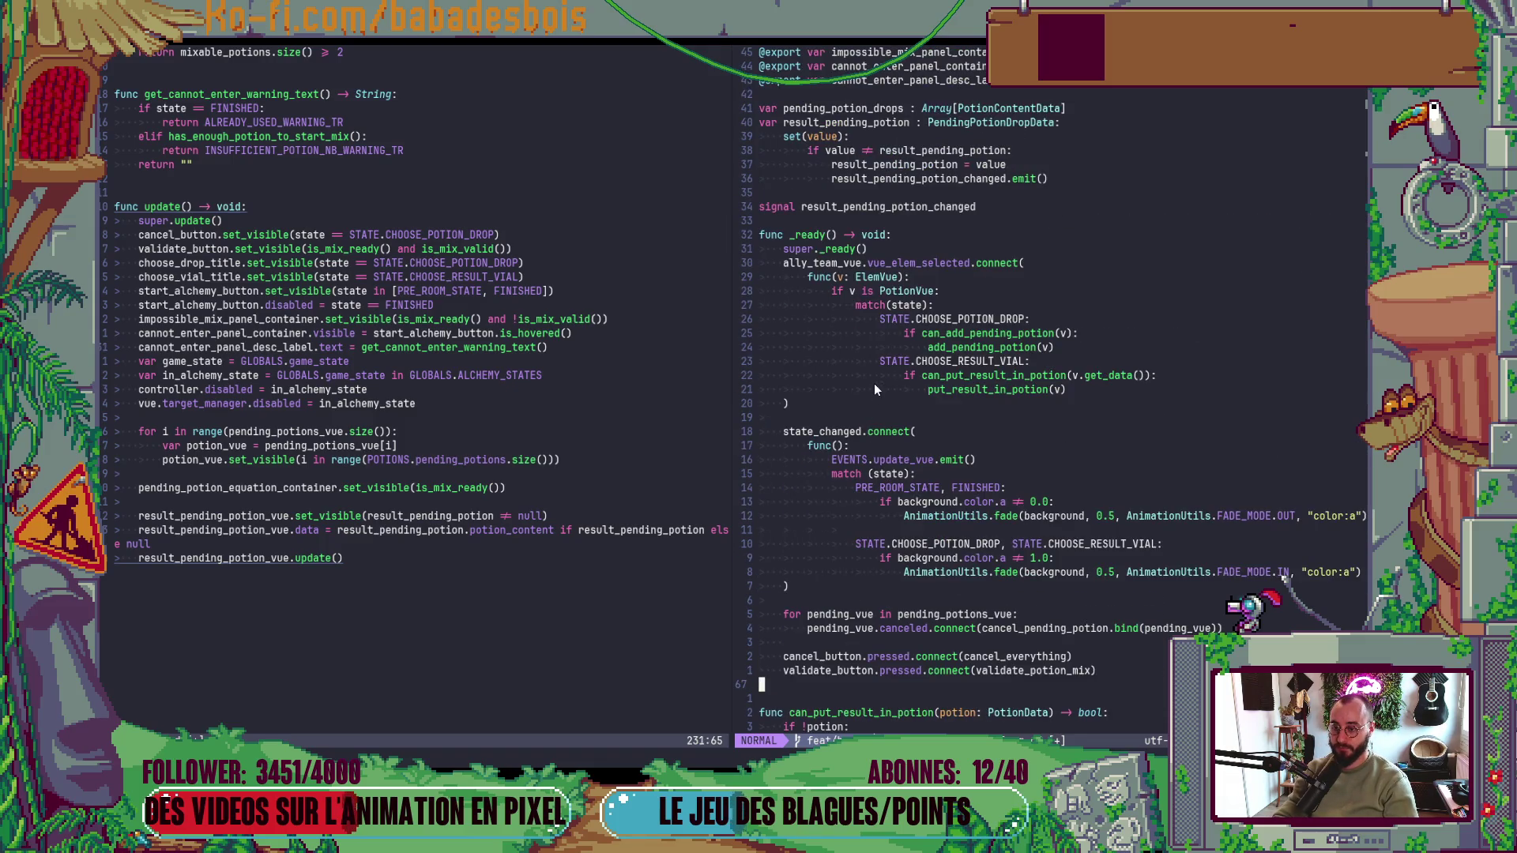
key(z)
key(z)
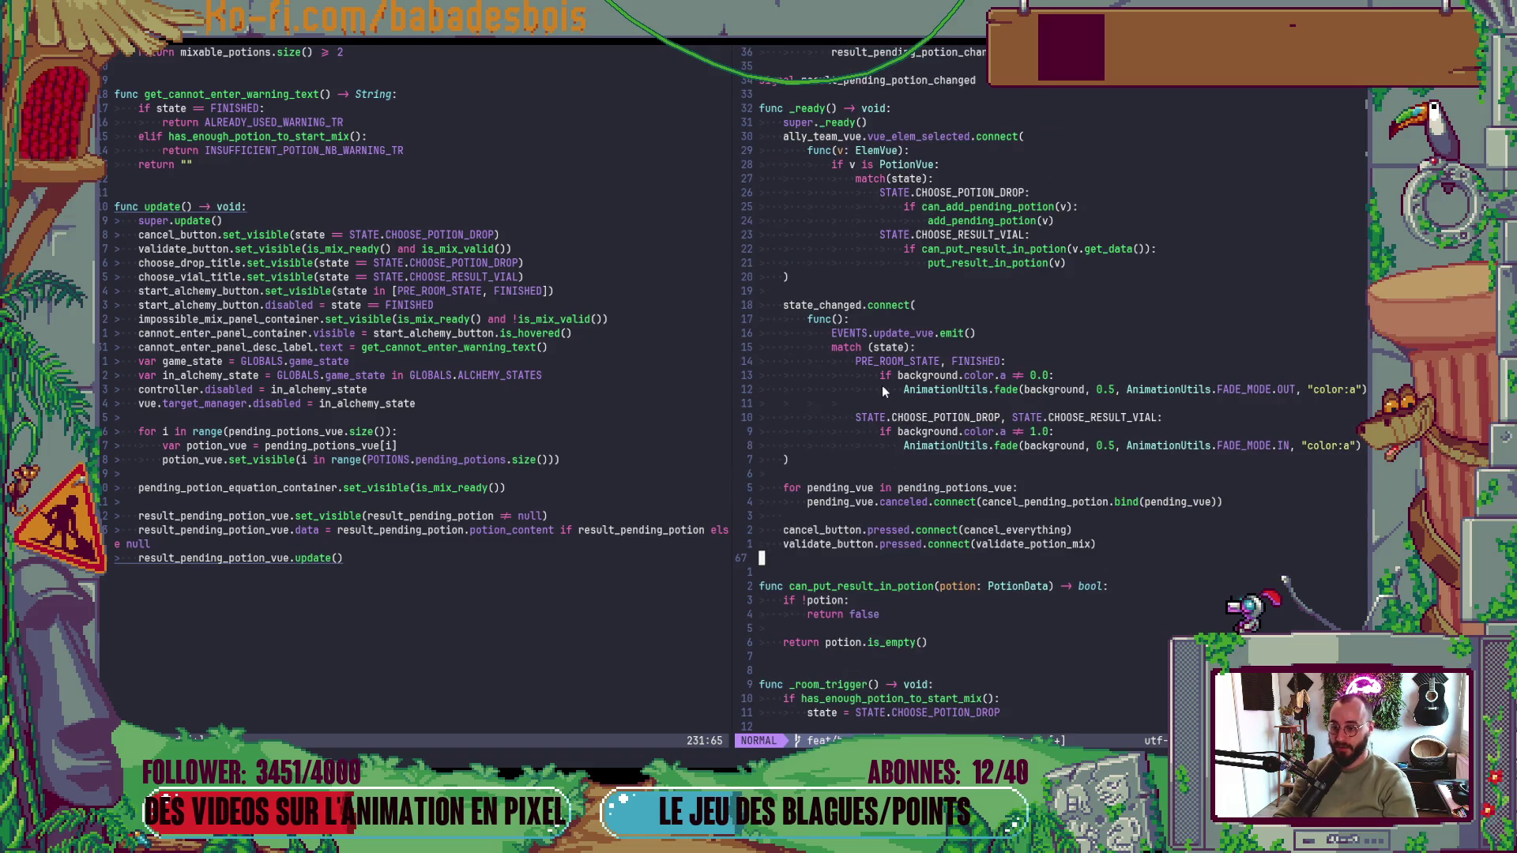
key(o)
key(Return)
key(Return)
text(func _)
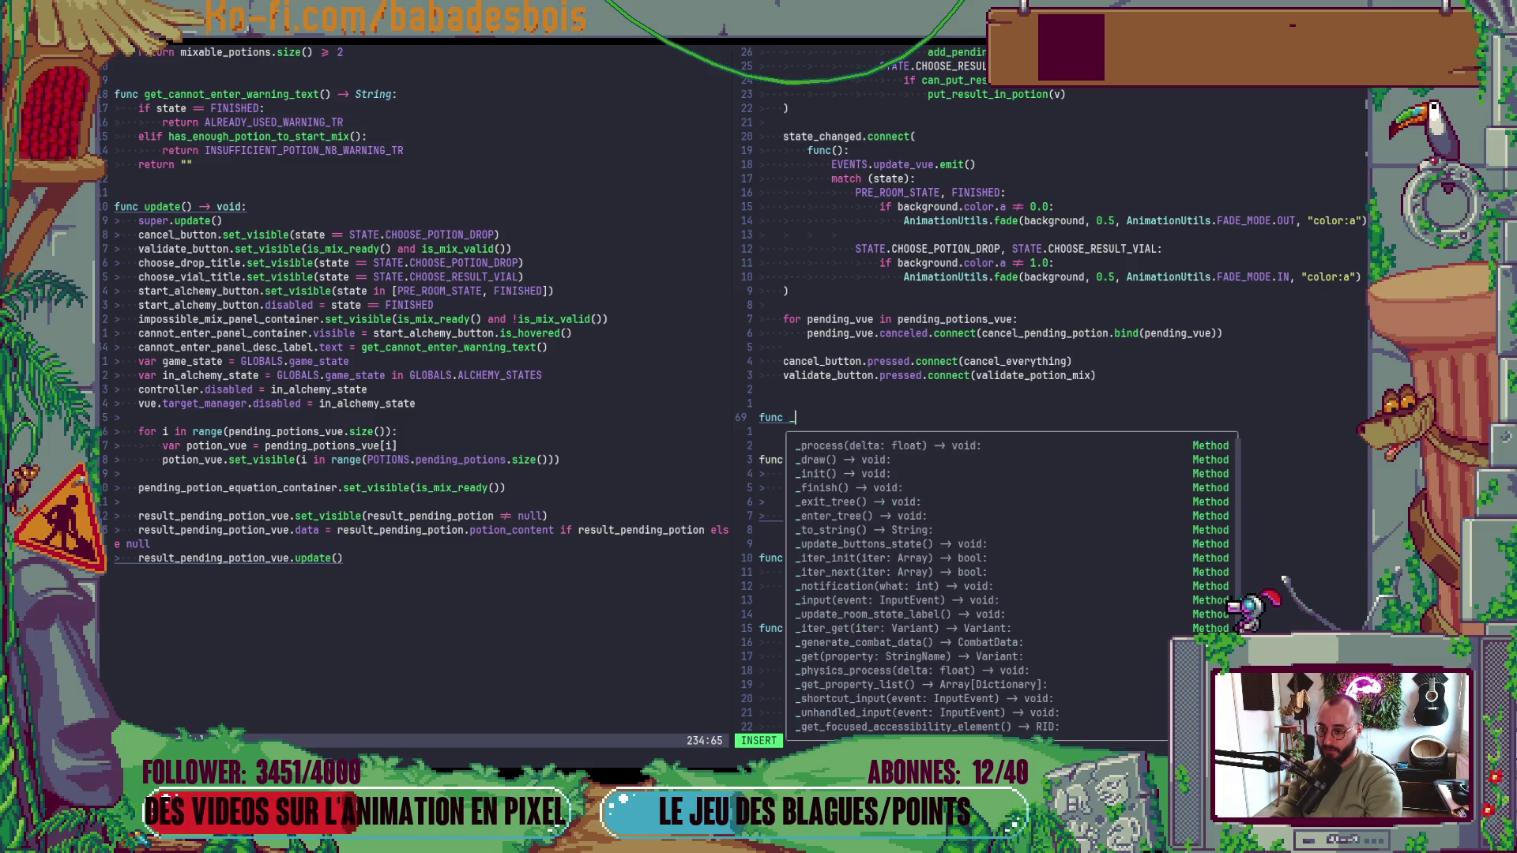
key(Return)
key(Escape)
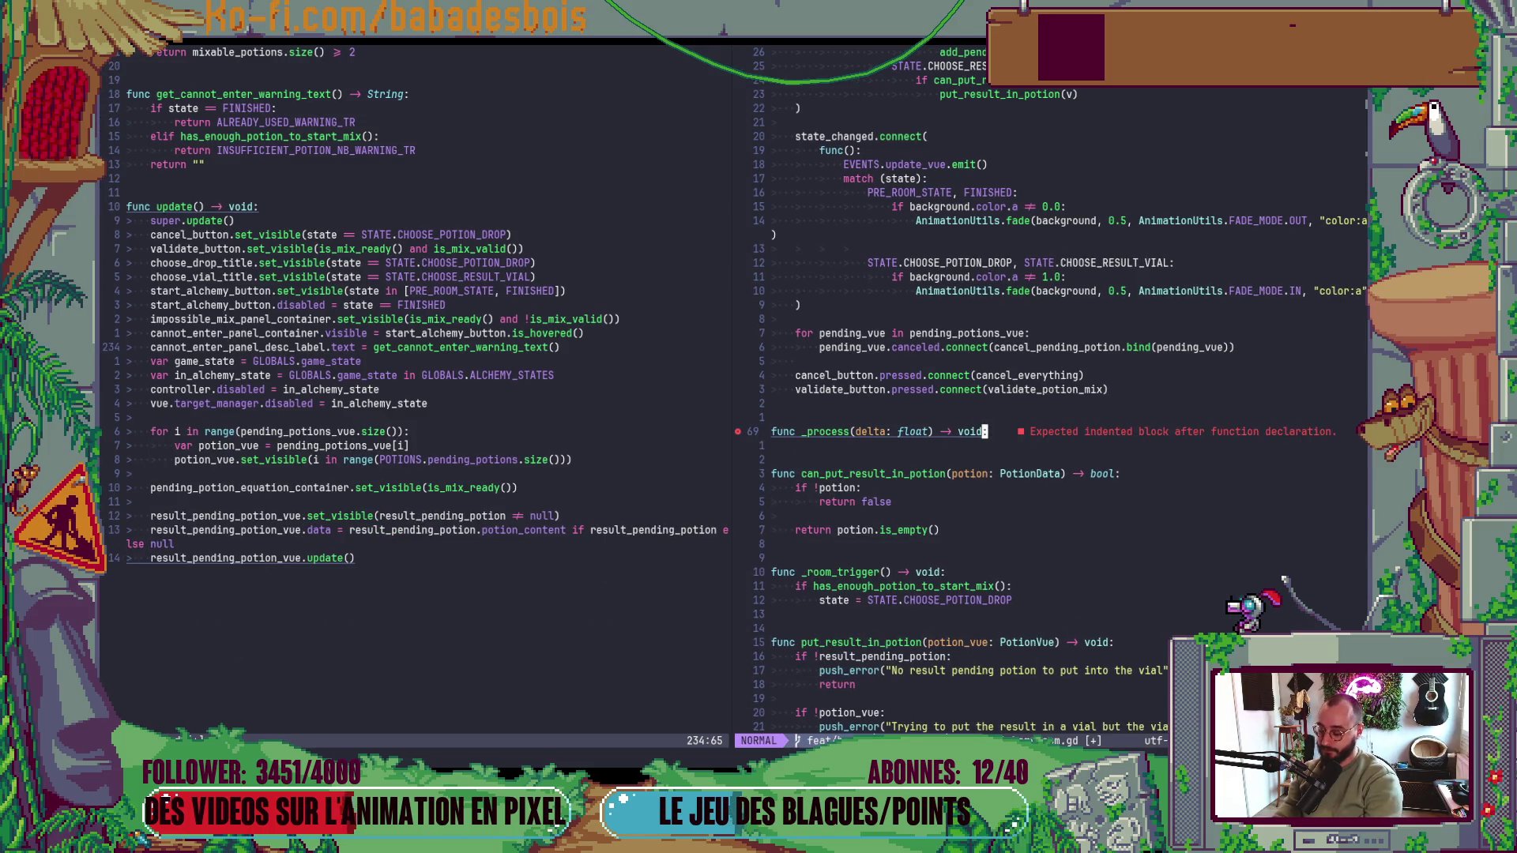
text(a_)
- Give _process an update() body, save the script, and run the game with F5
key(Escape)
key(o)
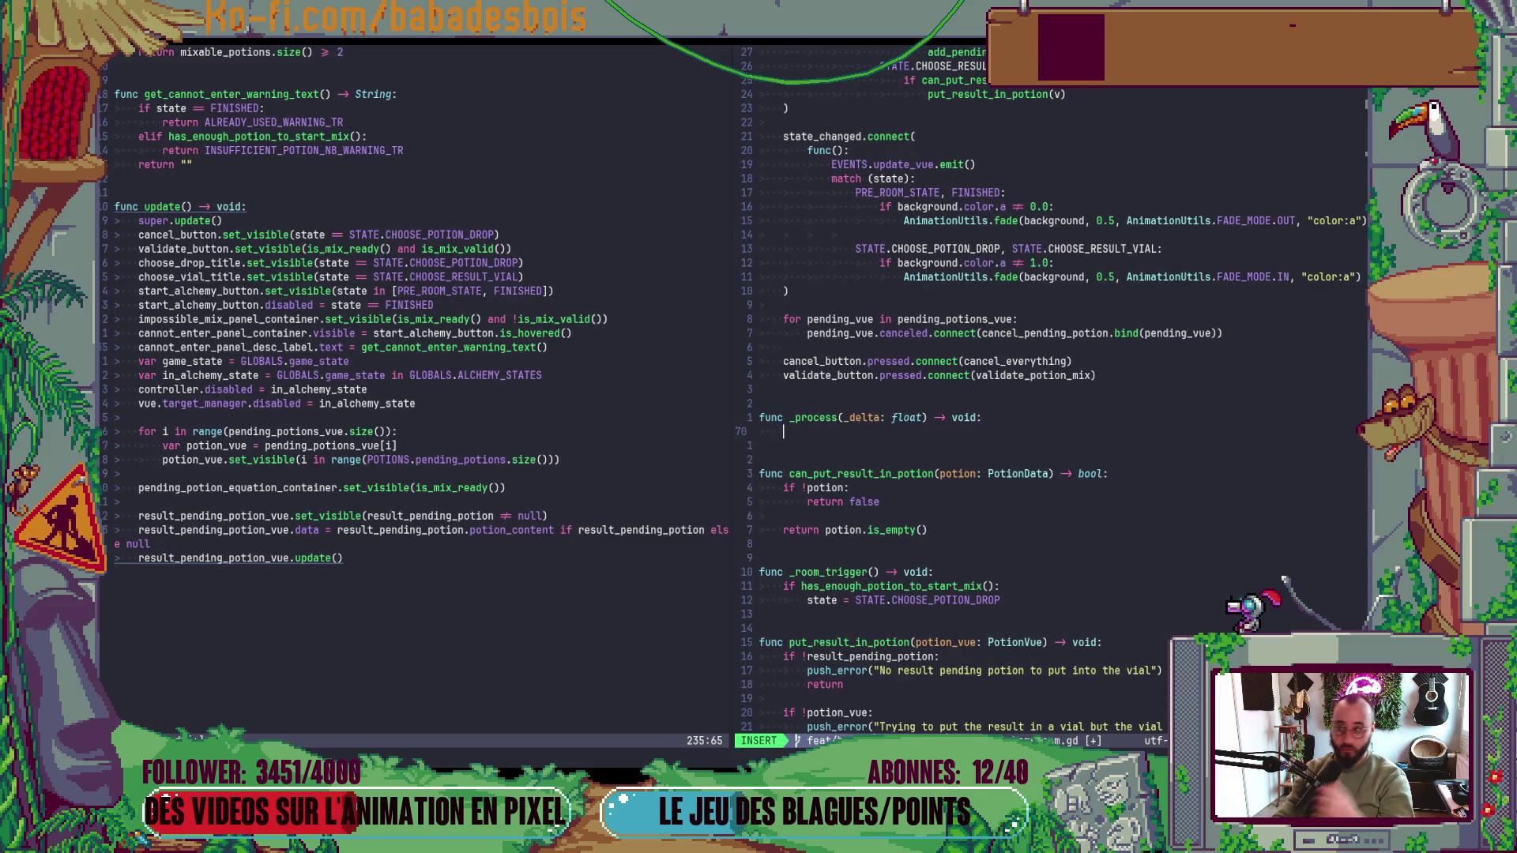
text(up)
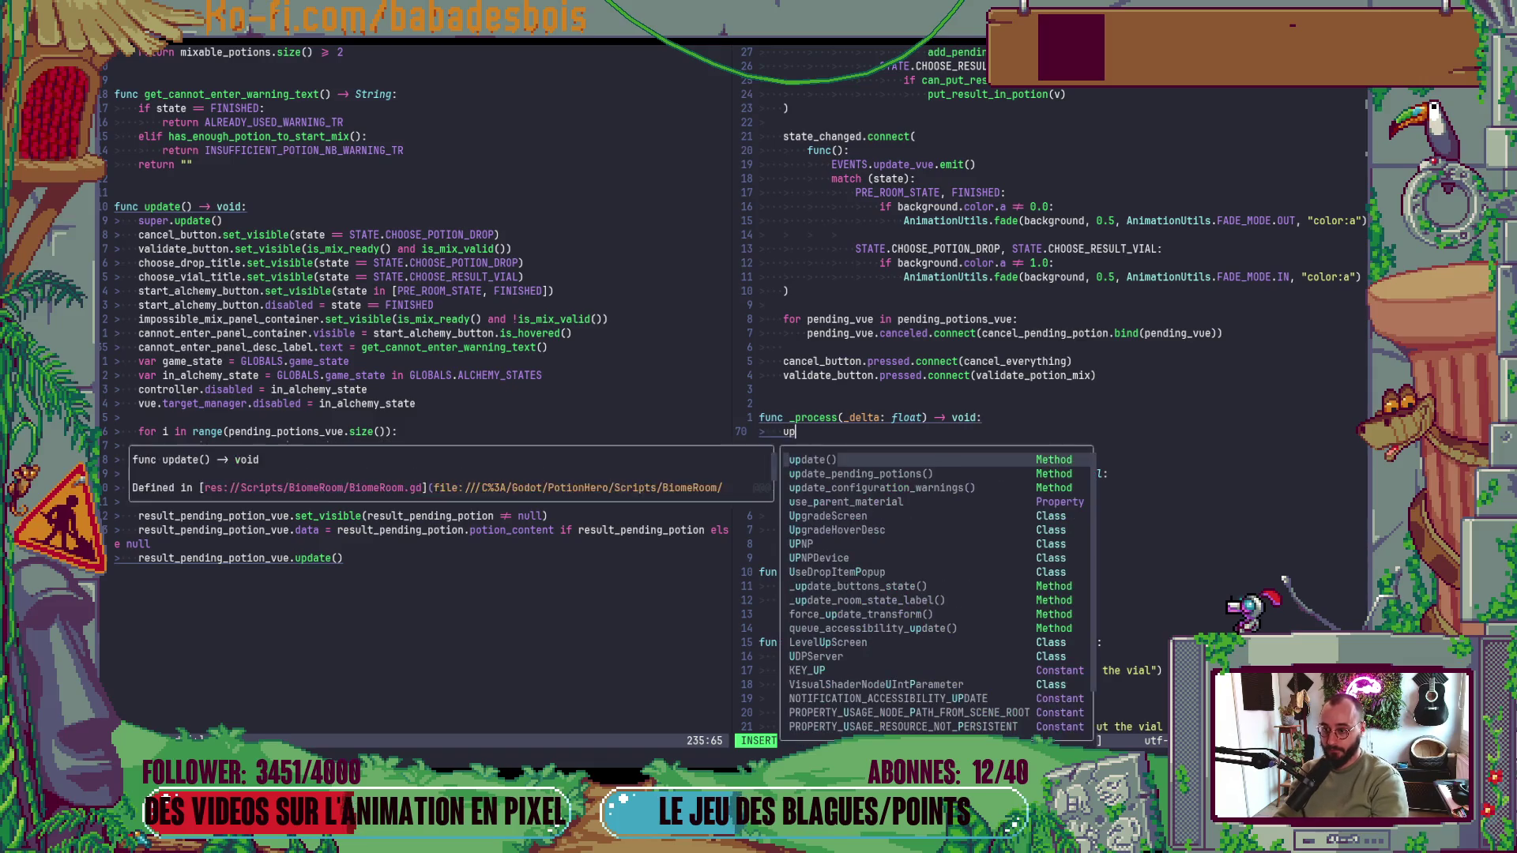
key(Return)
key(Escape)
text(:w)
key(Return)
key(alt+Tab)
key(F5)
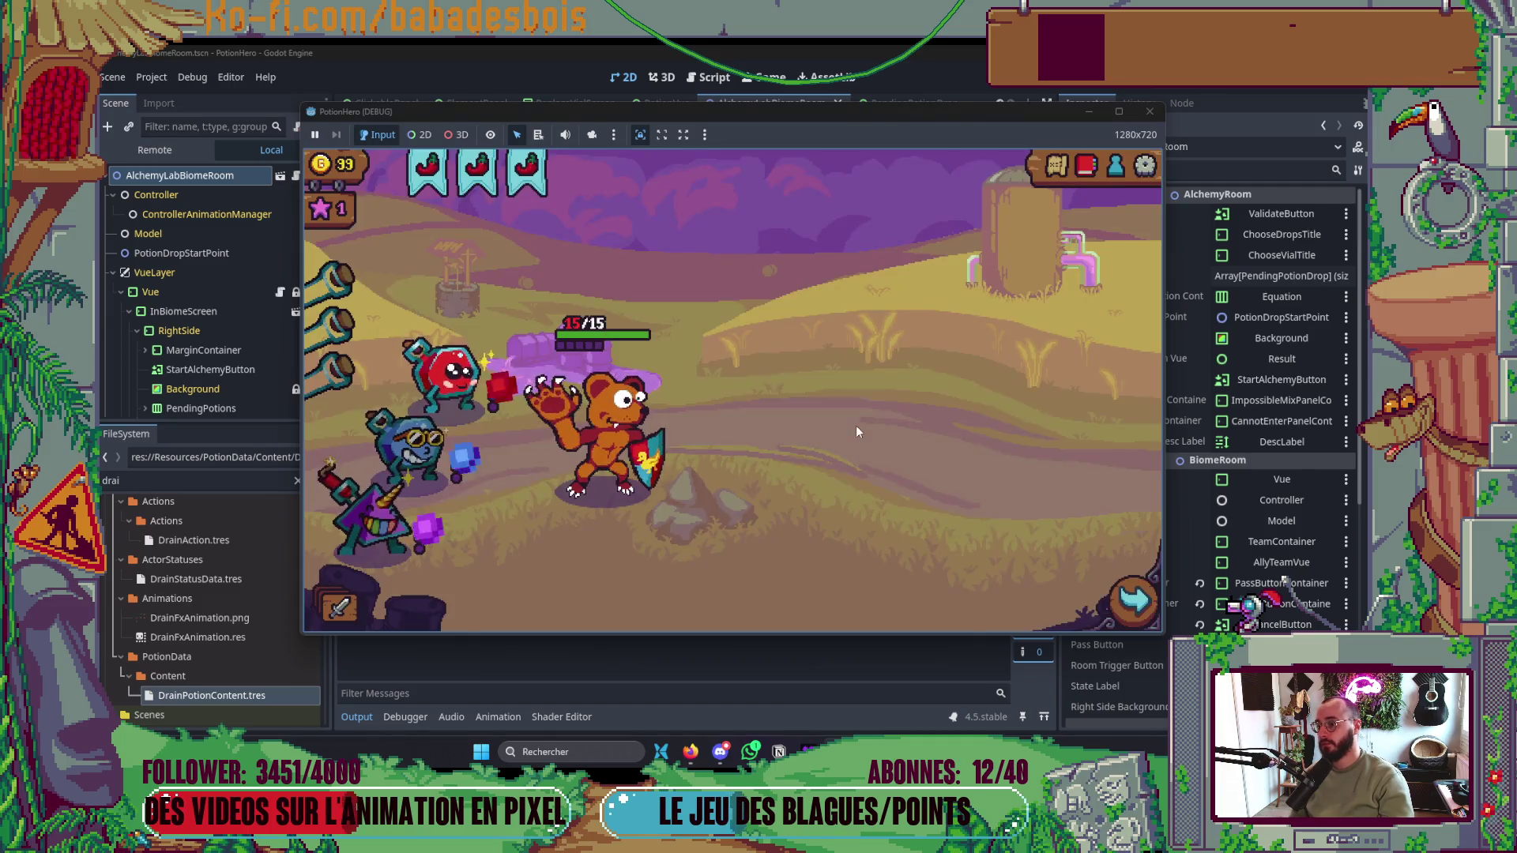
- Enter the alchemy room via the map and drag two potions into the mixing area
click(1059, 167)
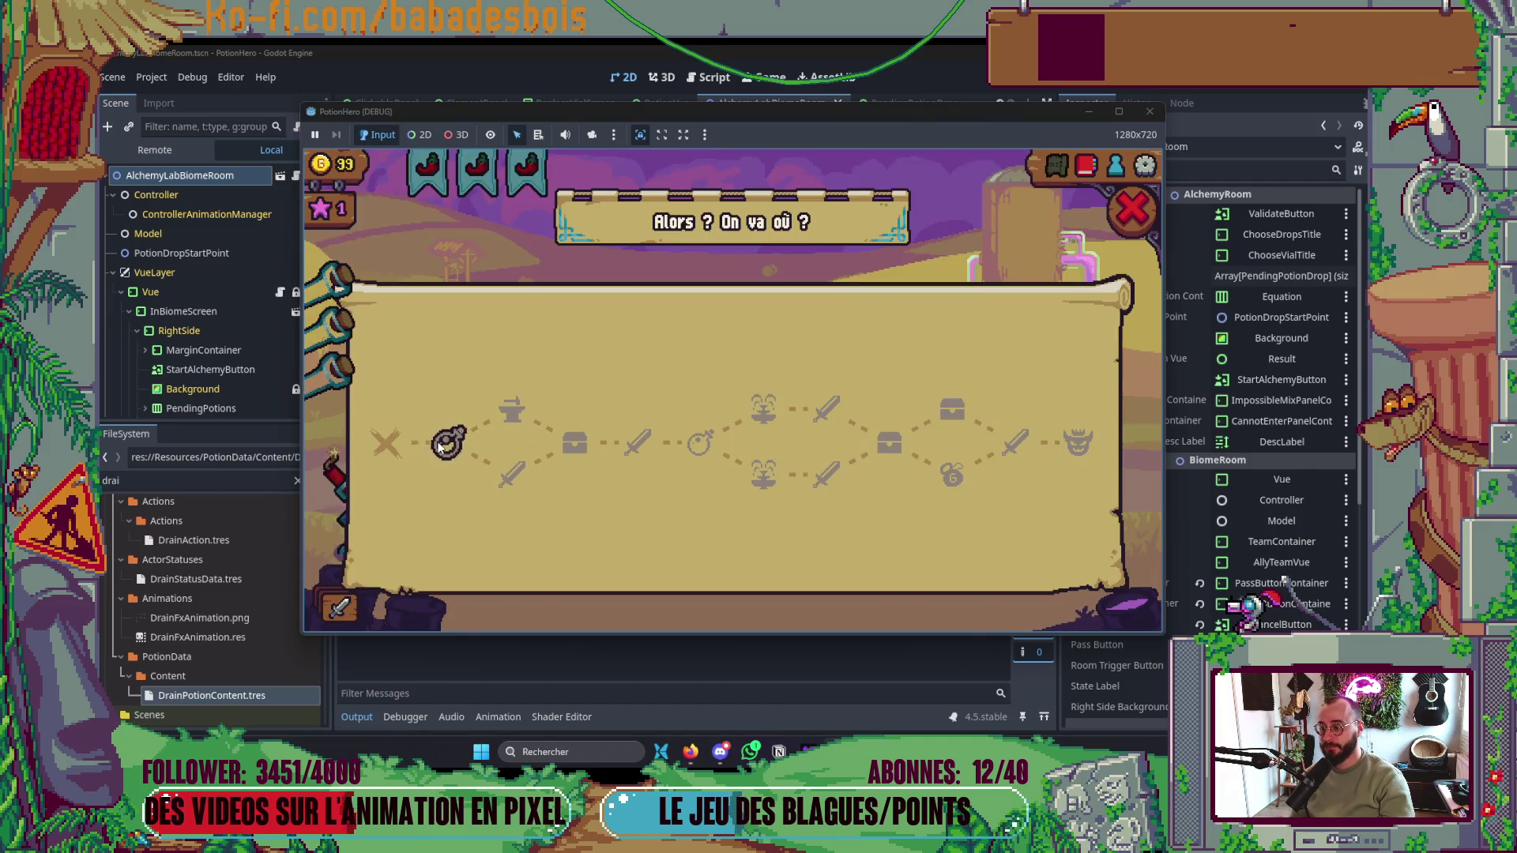
click(623, 481)
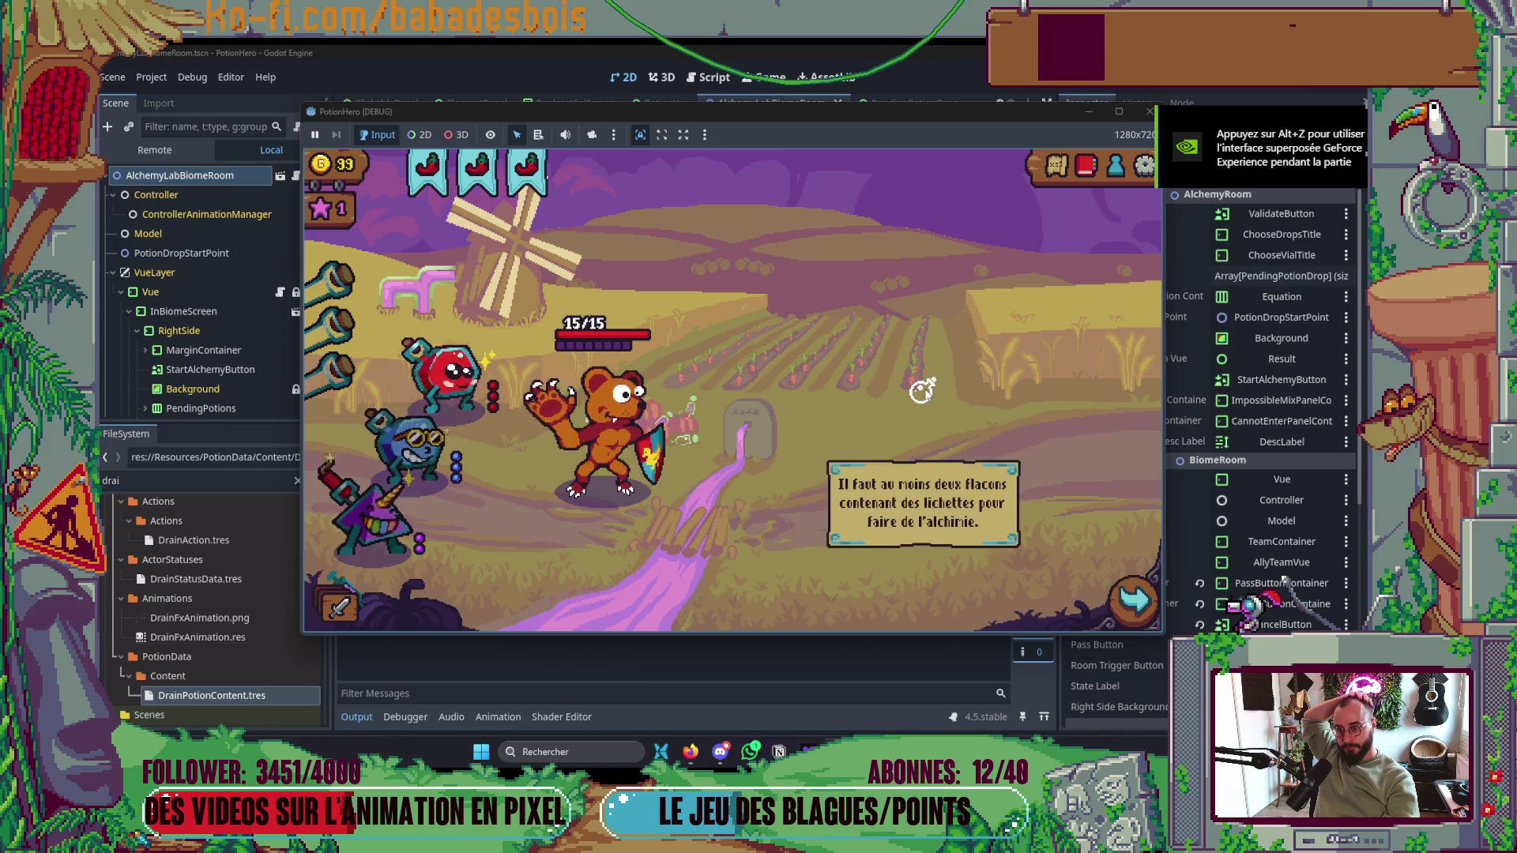
mouse_move(427, 357)
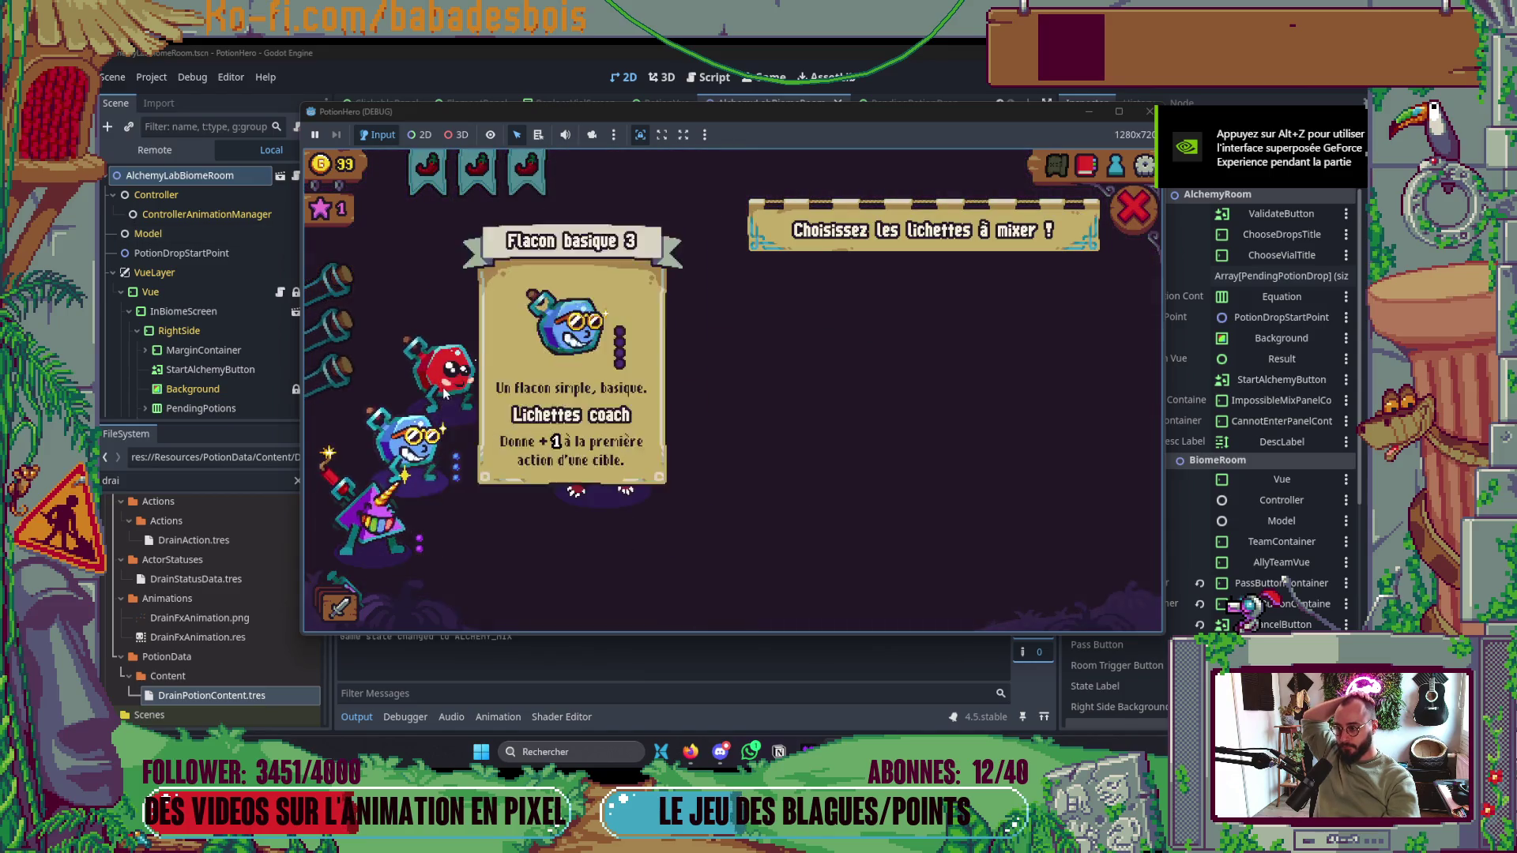
drag(427, 357, 912, 382)
drag(477, 455, 761, 454)
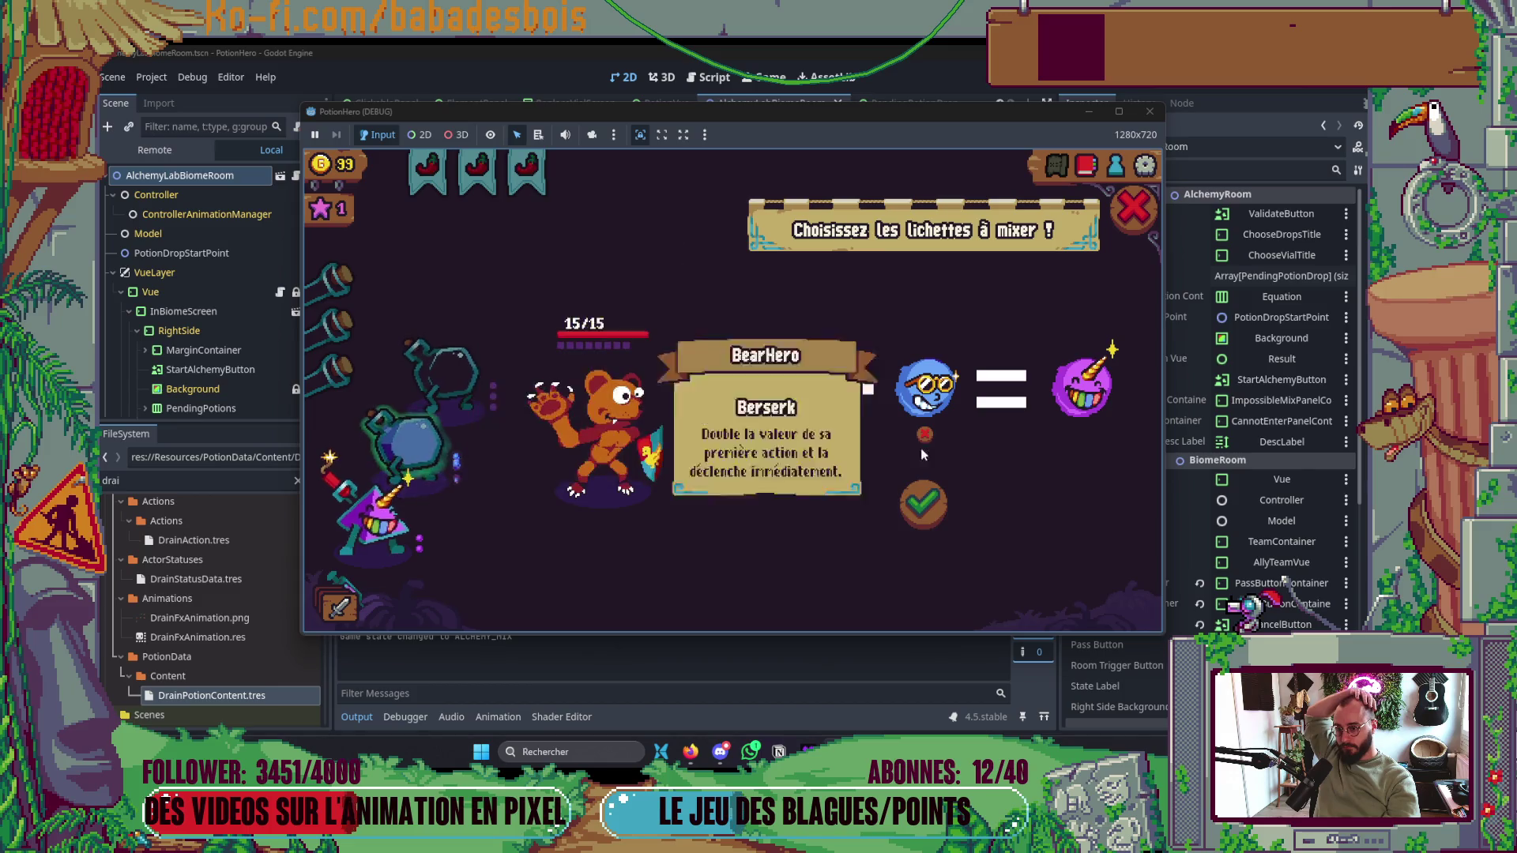
mouse_move(773, 405)
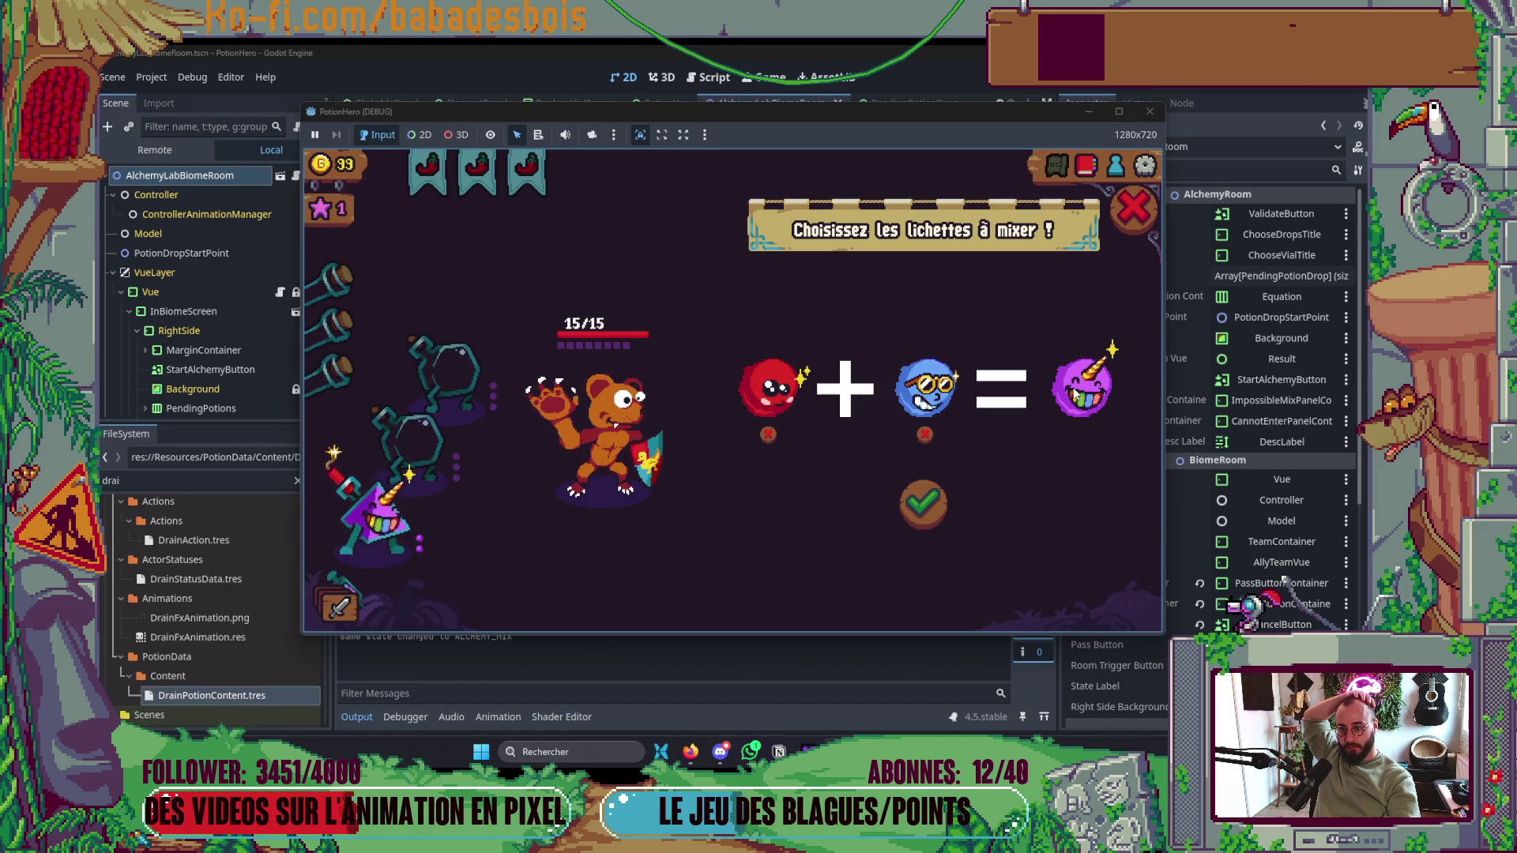
- Swap drops until the mix is blue plus red, then show the editor's debugger panel
click(917, 399)
click(917, 399)
click(411, 509)
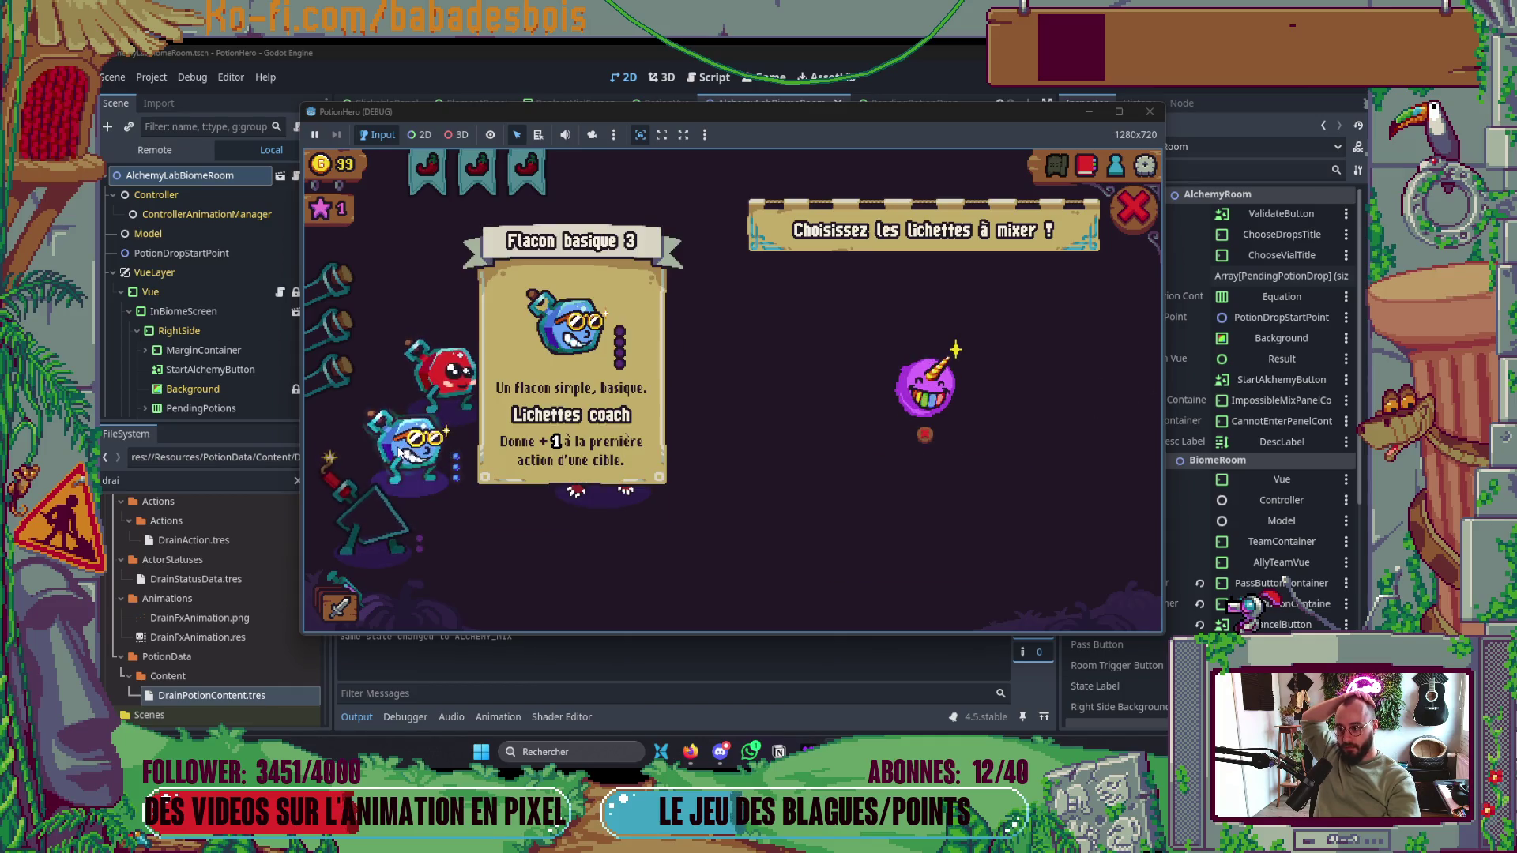
click(444, 450)
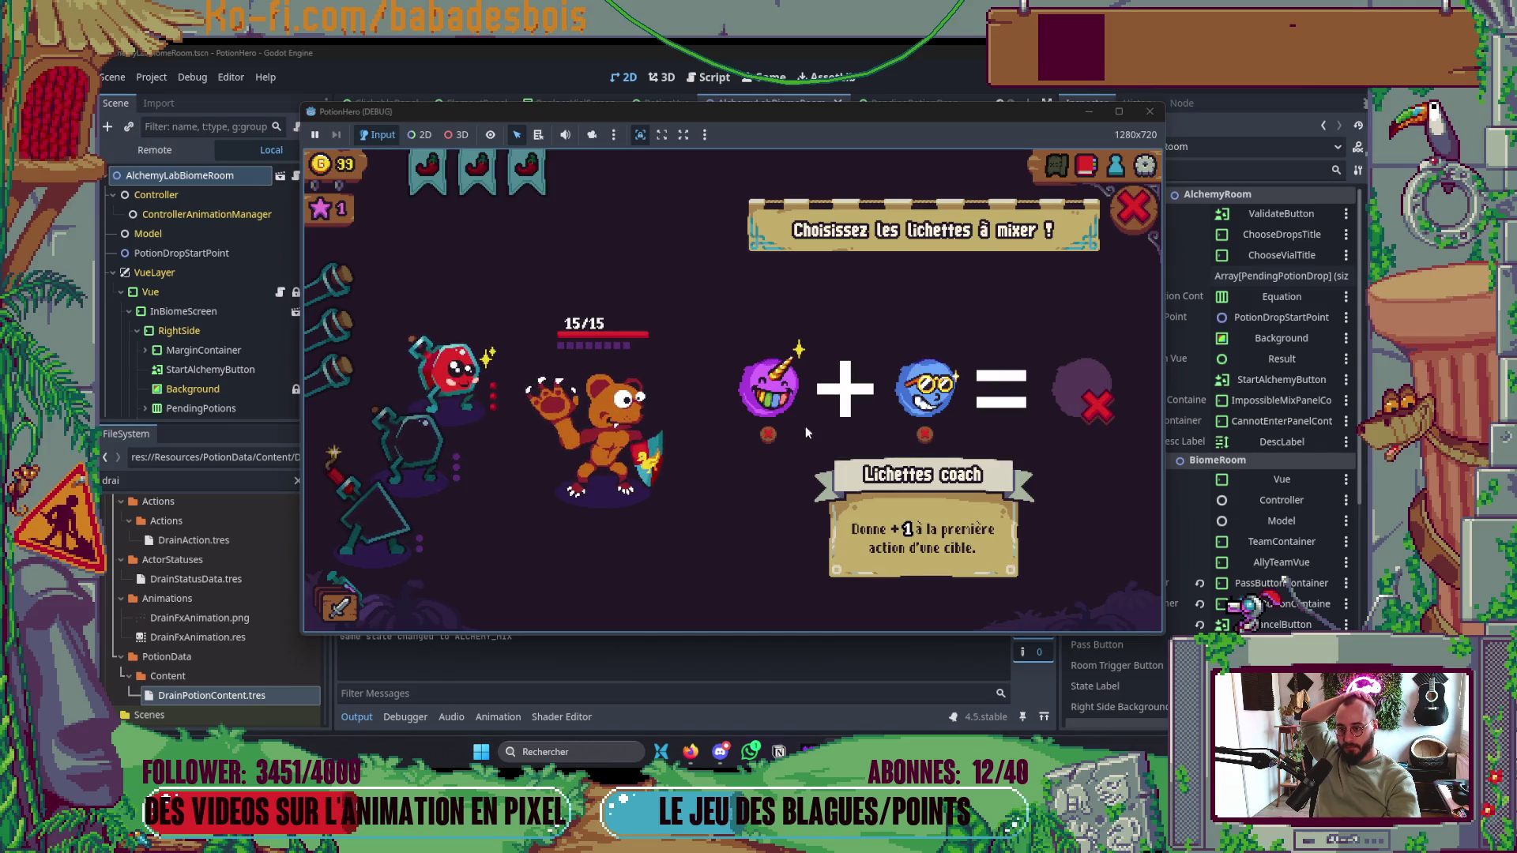
click(768, 388)
click(465, 387)
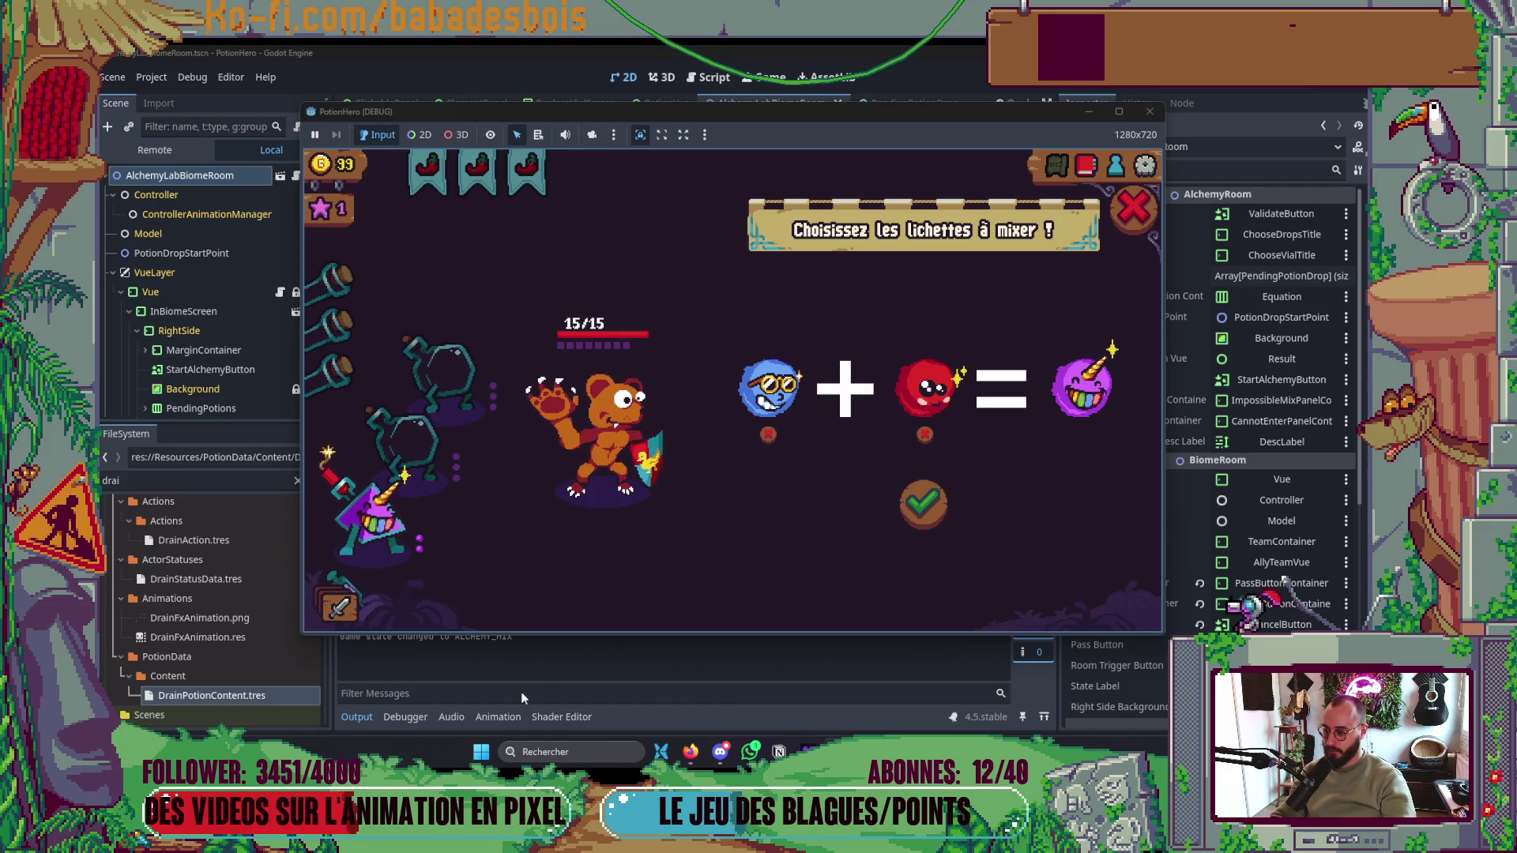
click(399, 717)
click(400, 717)
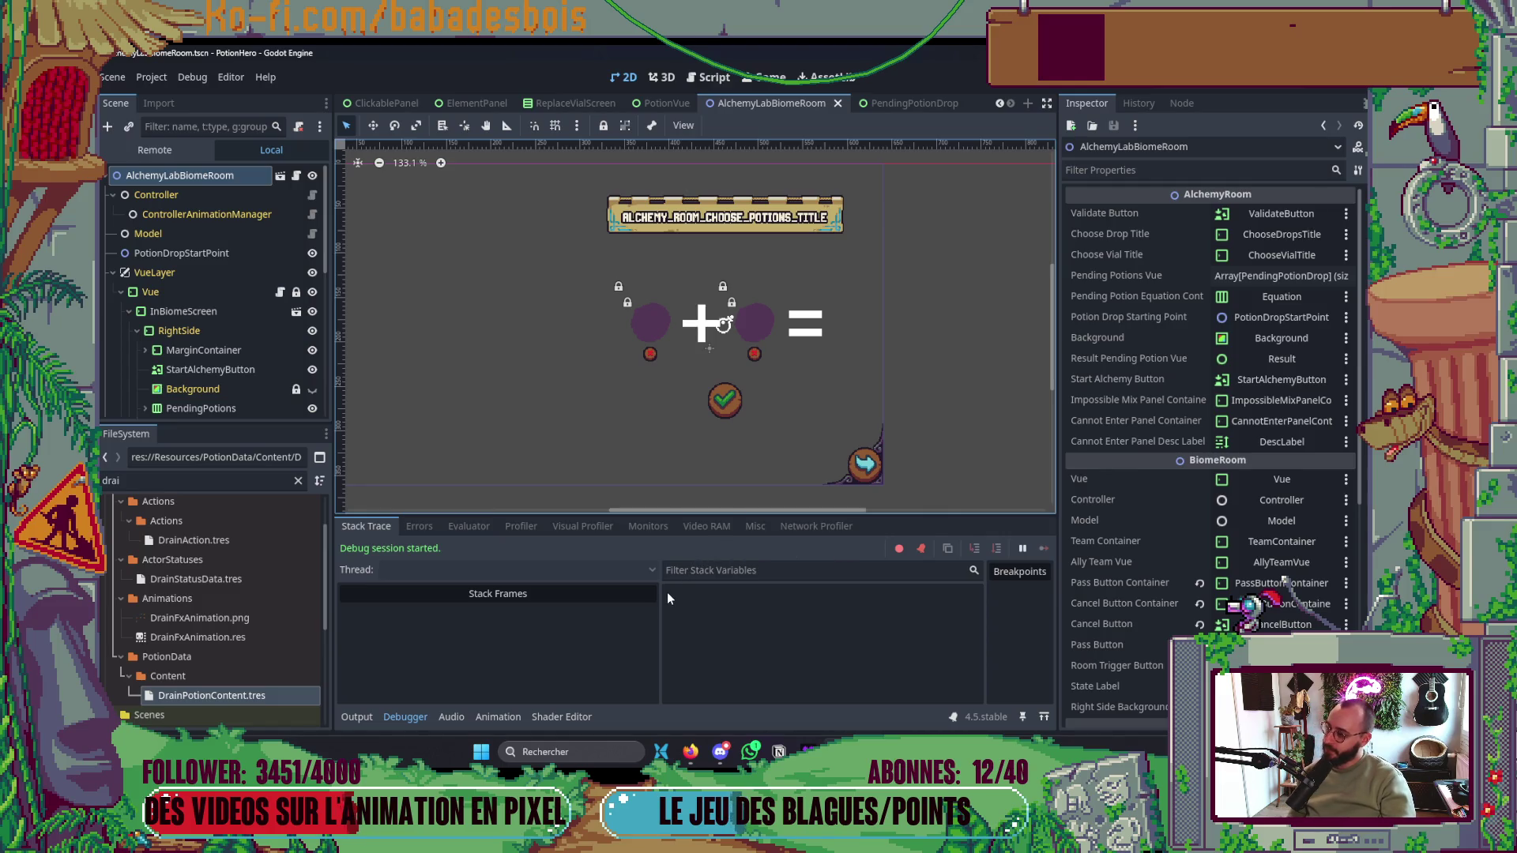
- Use the Debugger's Misc tab to identify the clicked result potion as its Face TextureRect
click(749, 527)
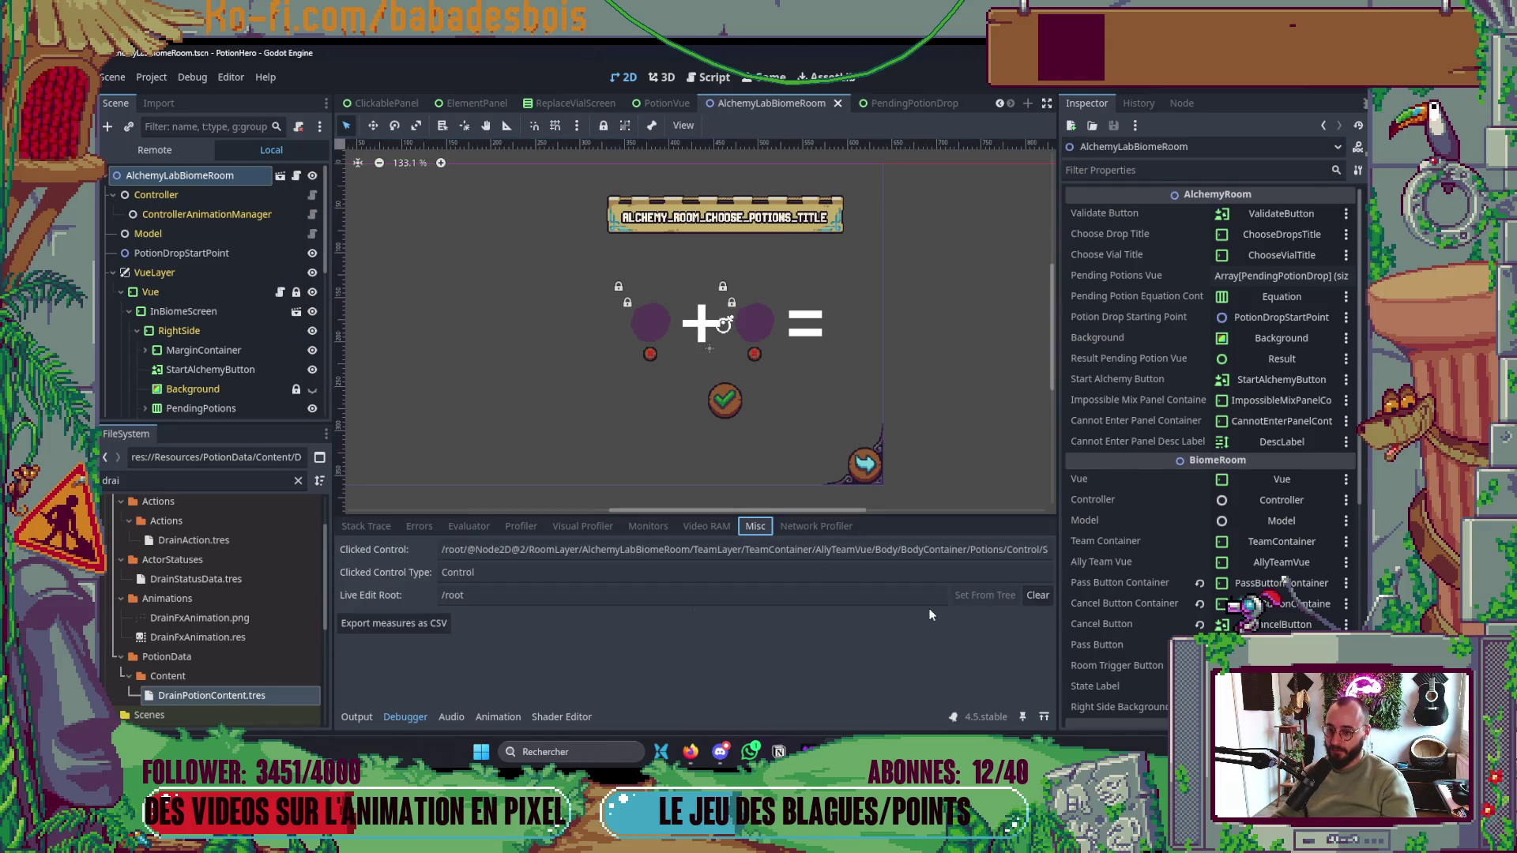
key(alt+Tab)
click(1029, 433)
click(866, 679)
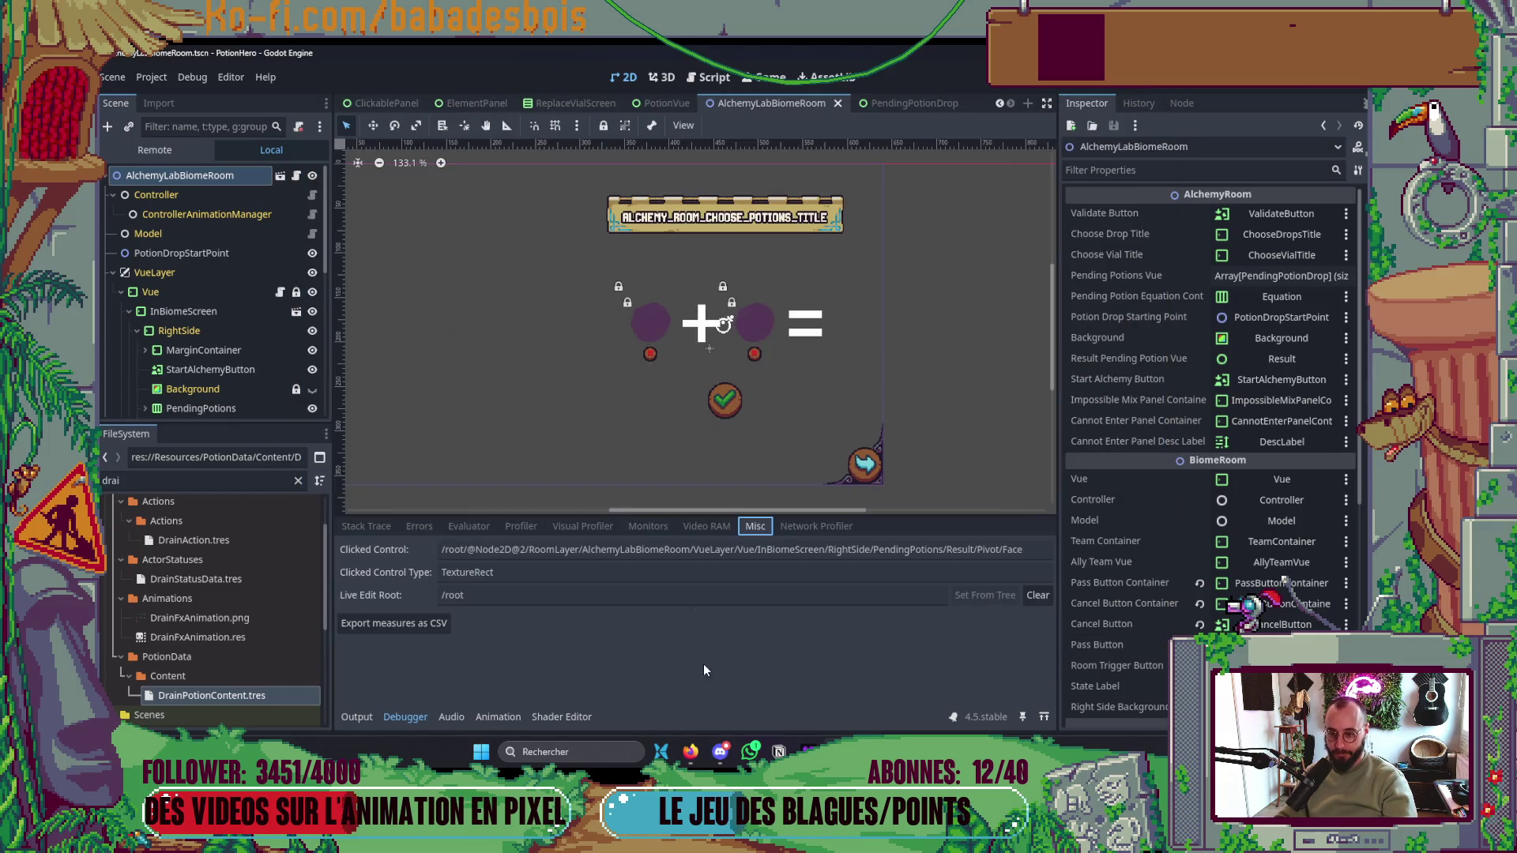
key(alt+Tab)
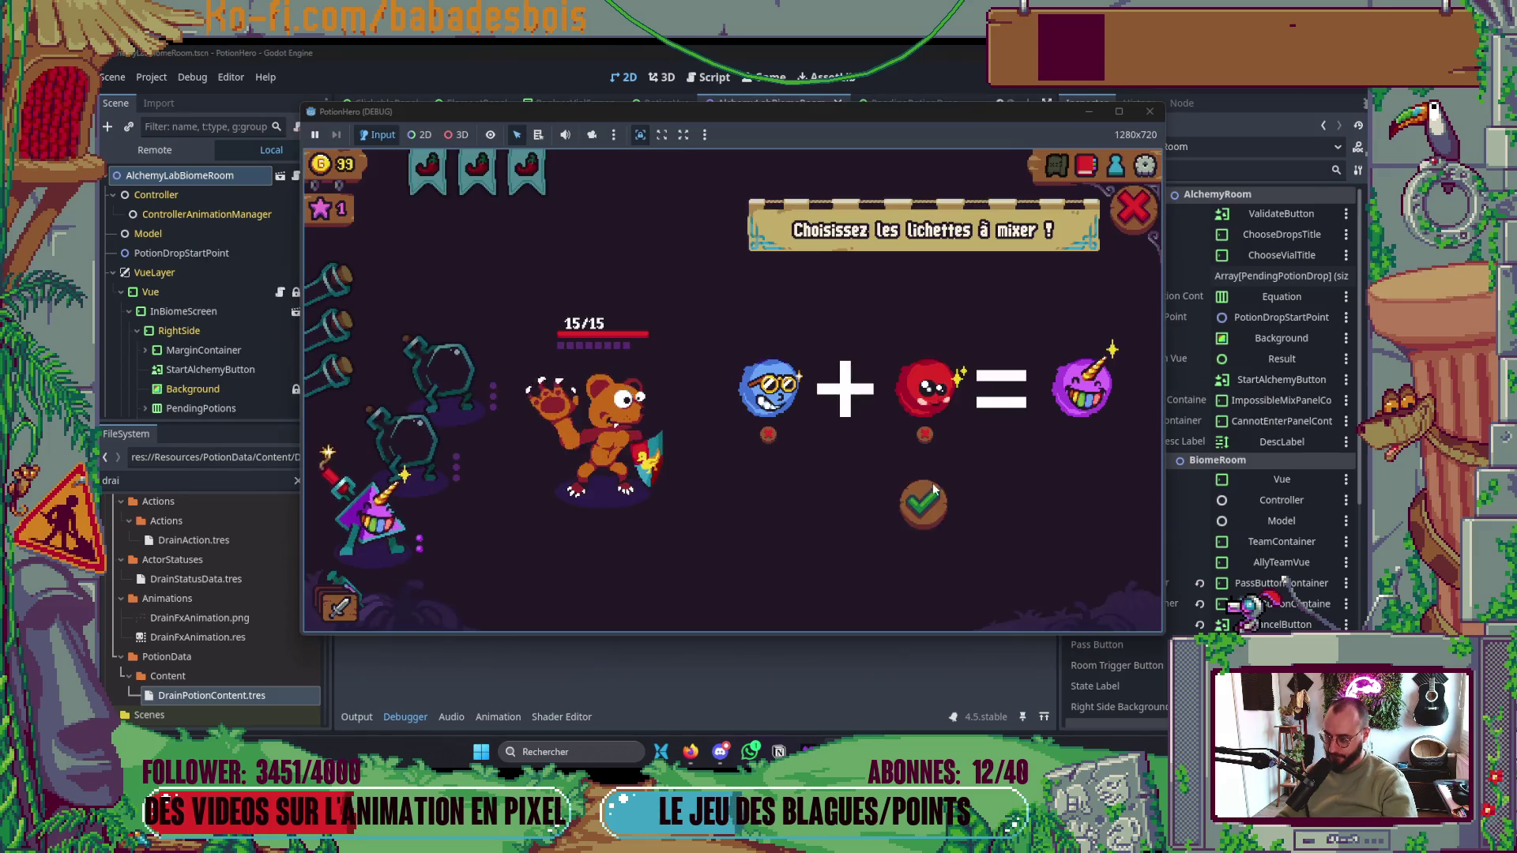
- Recheck the clicked control in the editor and validate the blue-and-red potion mix
click(484, 648)
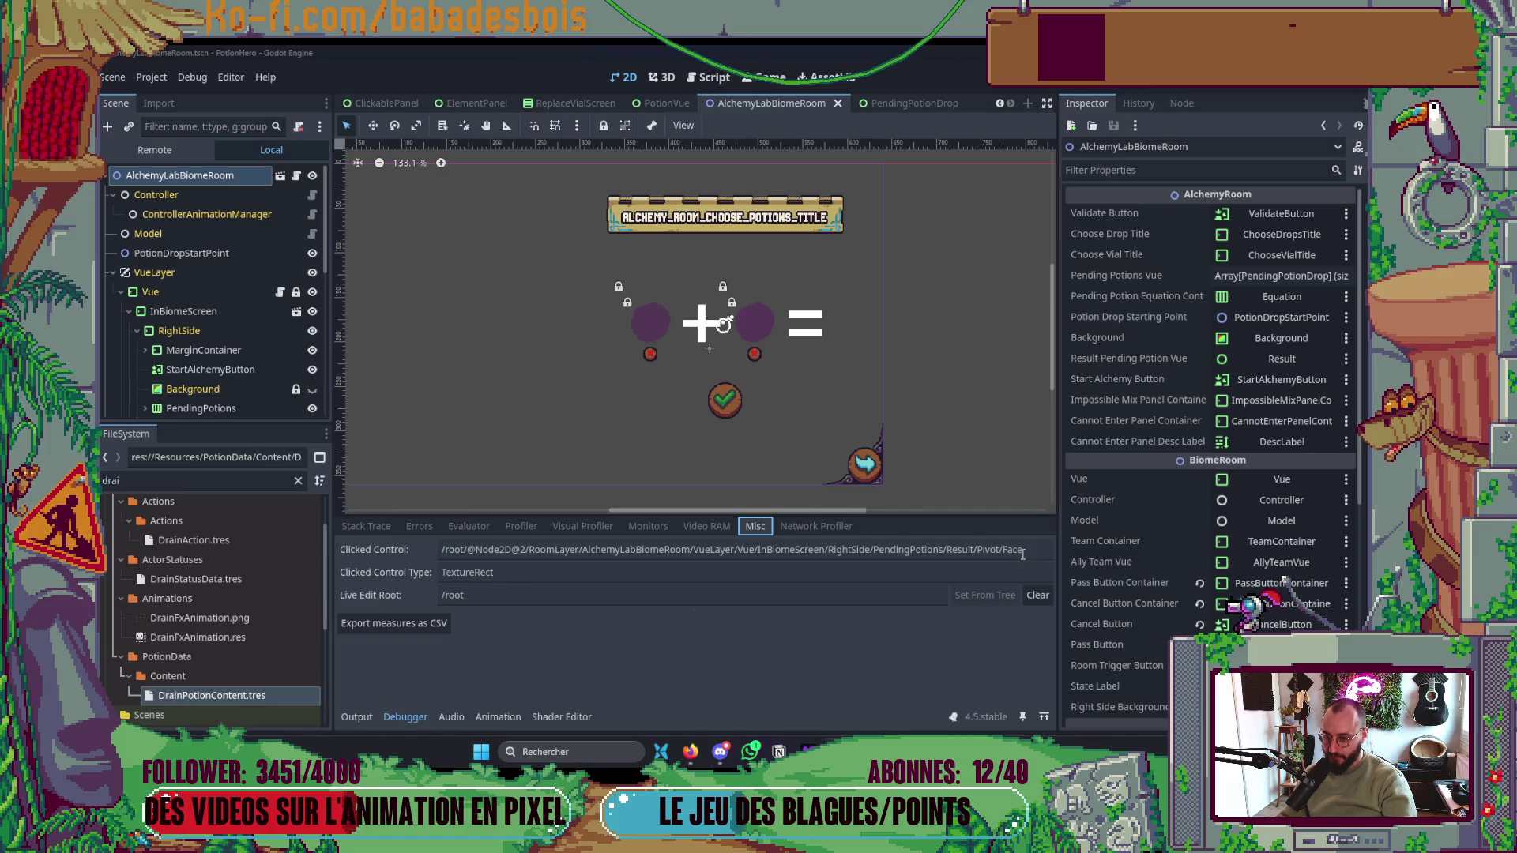
key(alt+Tab)
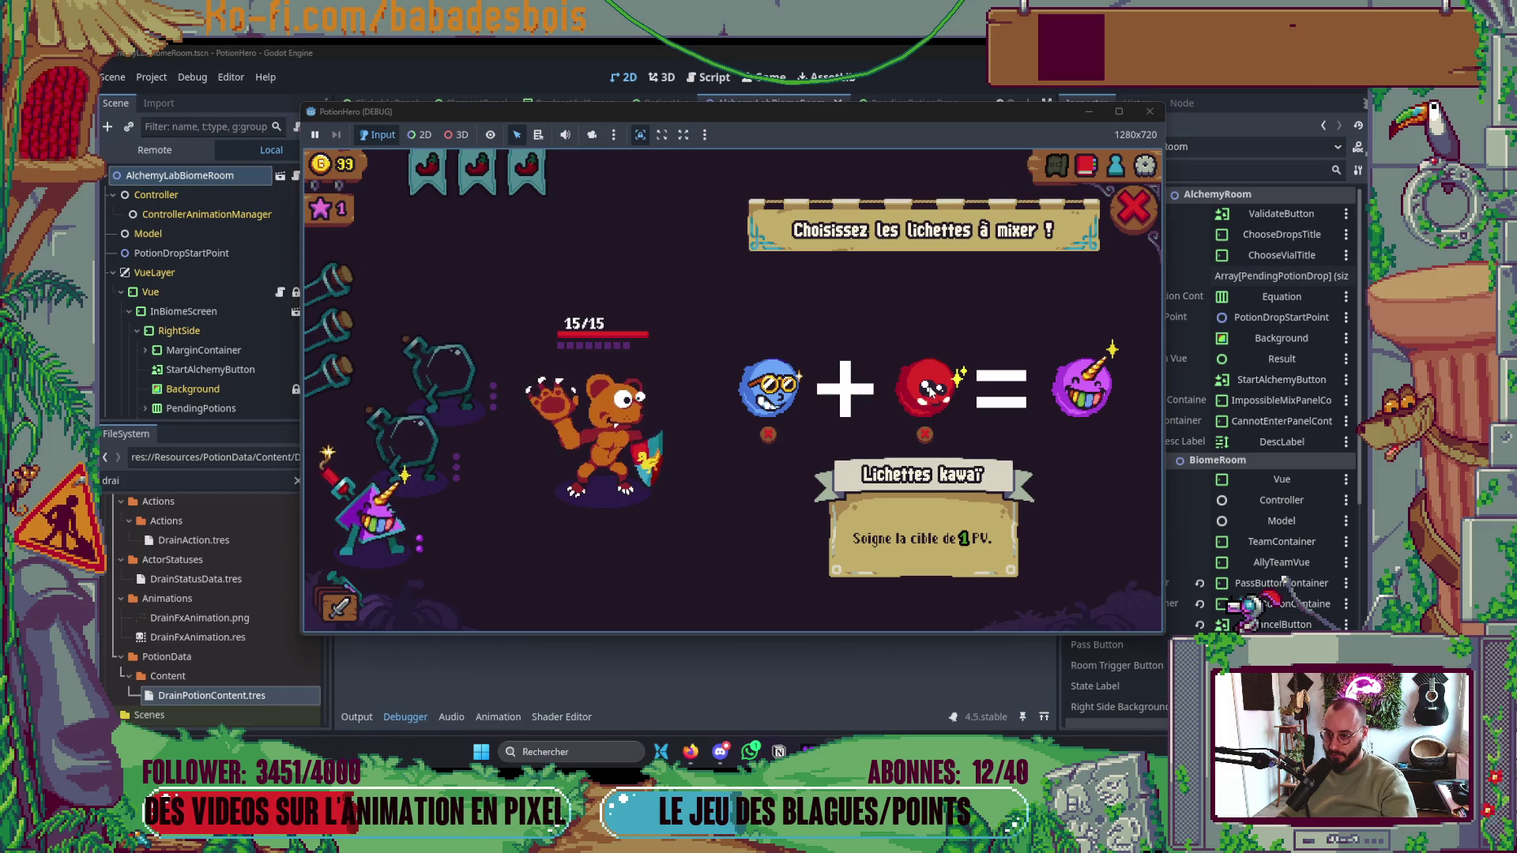
key(alt+Tab)
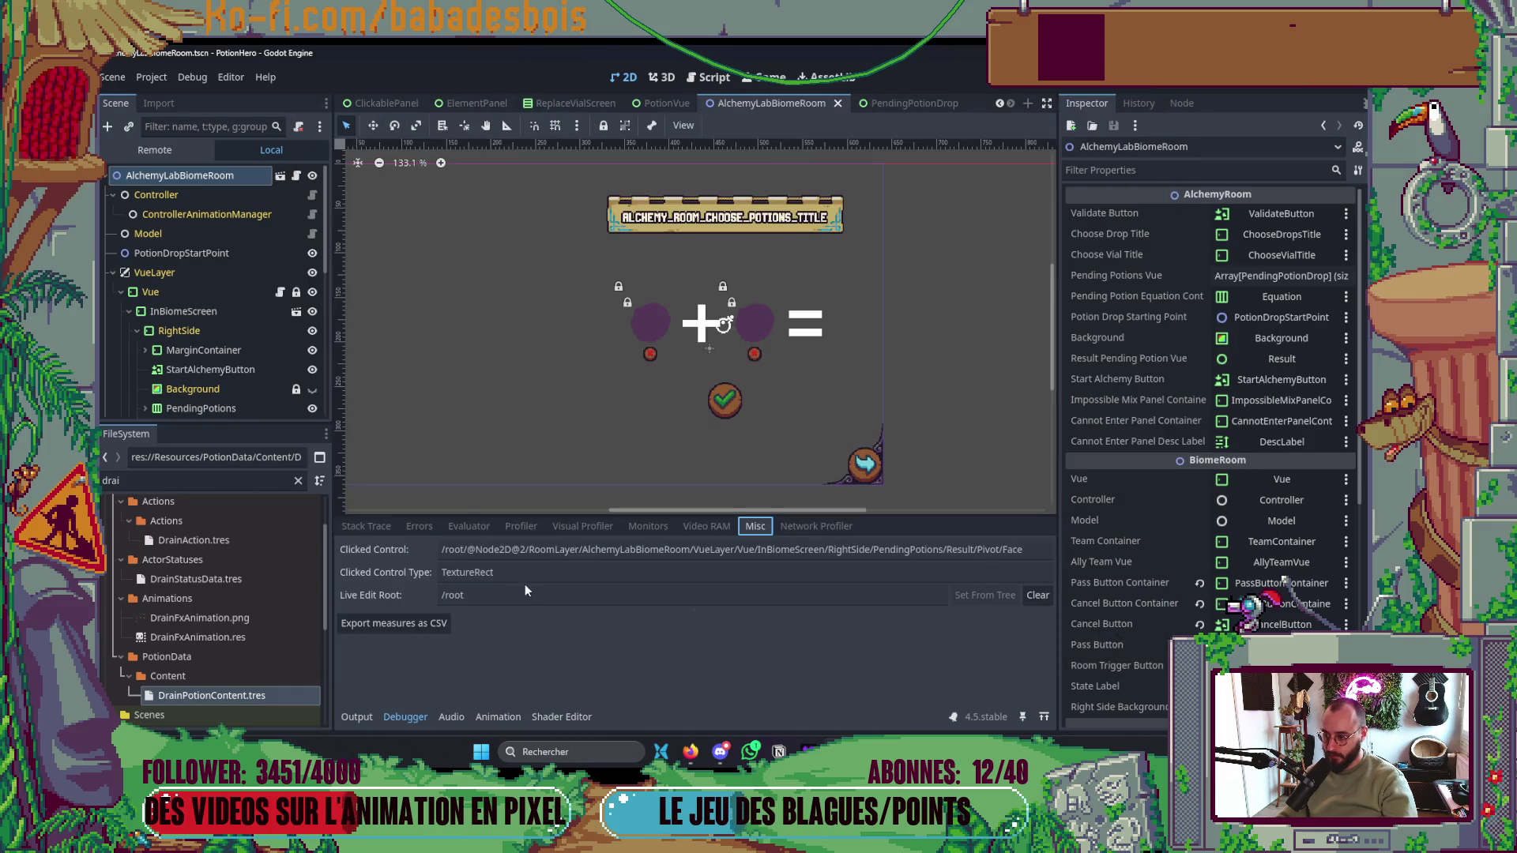
key(alt+Tab)
click(925, 504)
- Check the cauldron's already-used notice, stop the game with F8, and relaunch with F5
click(476, 637)
key(alt+Tab)
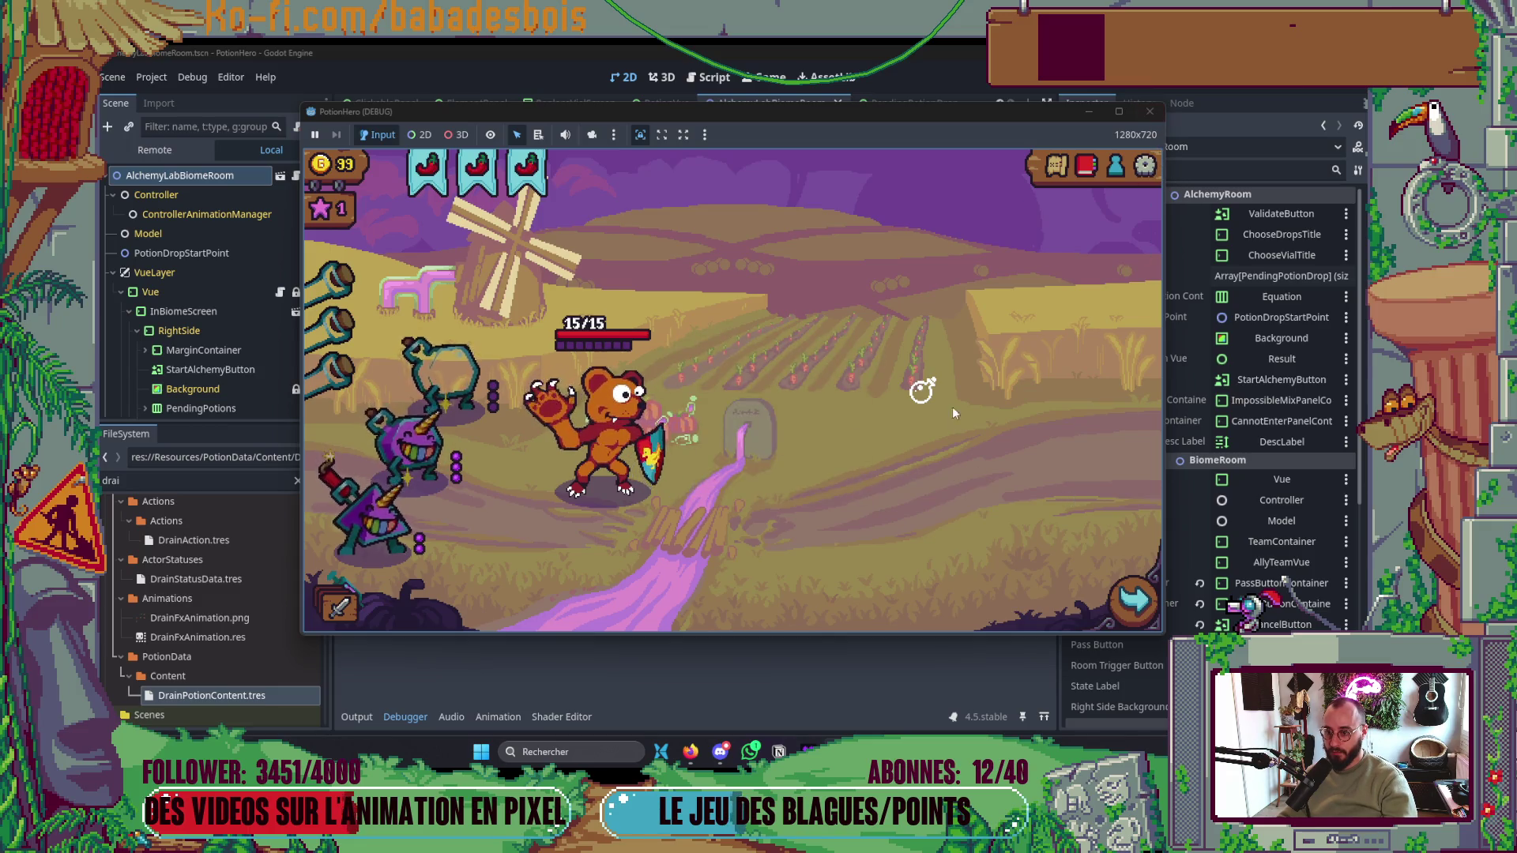
click(929, 393)
key(F8)
key(F5)
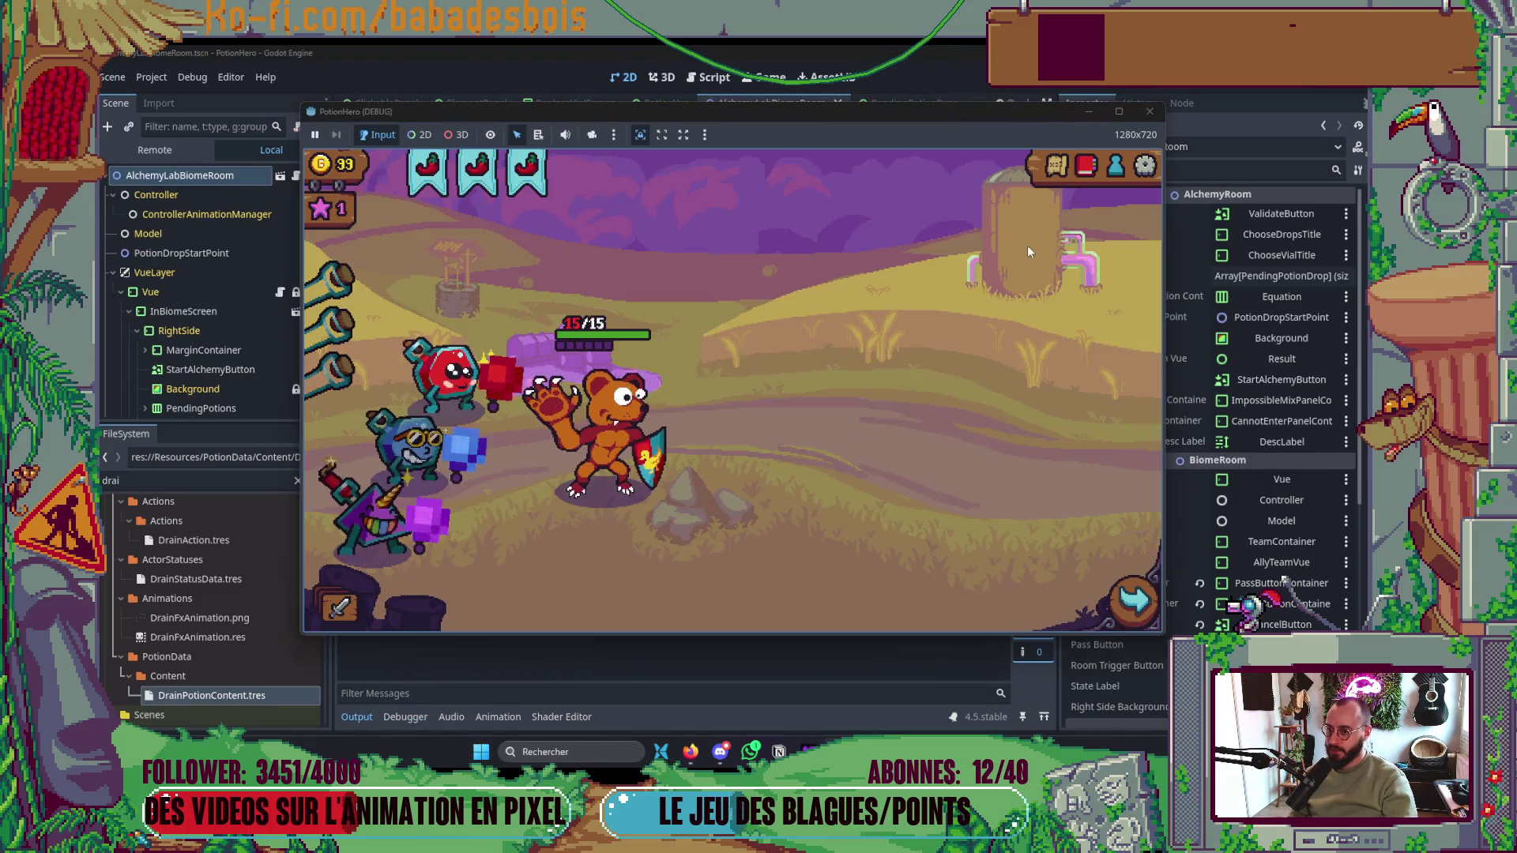
- Travel to the alchemy room and add the red and blue lichettes to the mix
click(1059, 165)
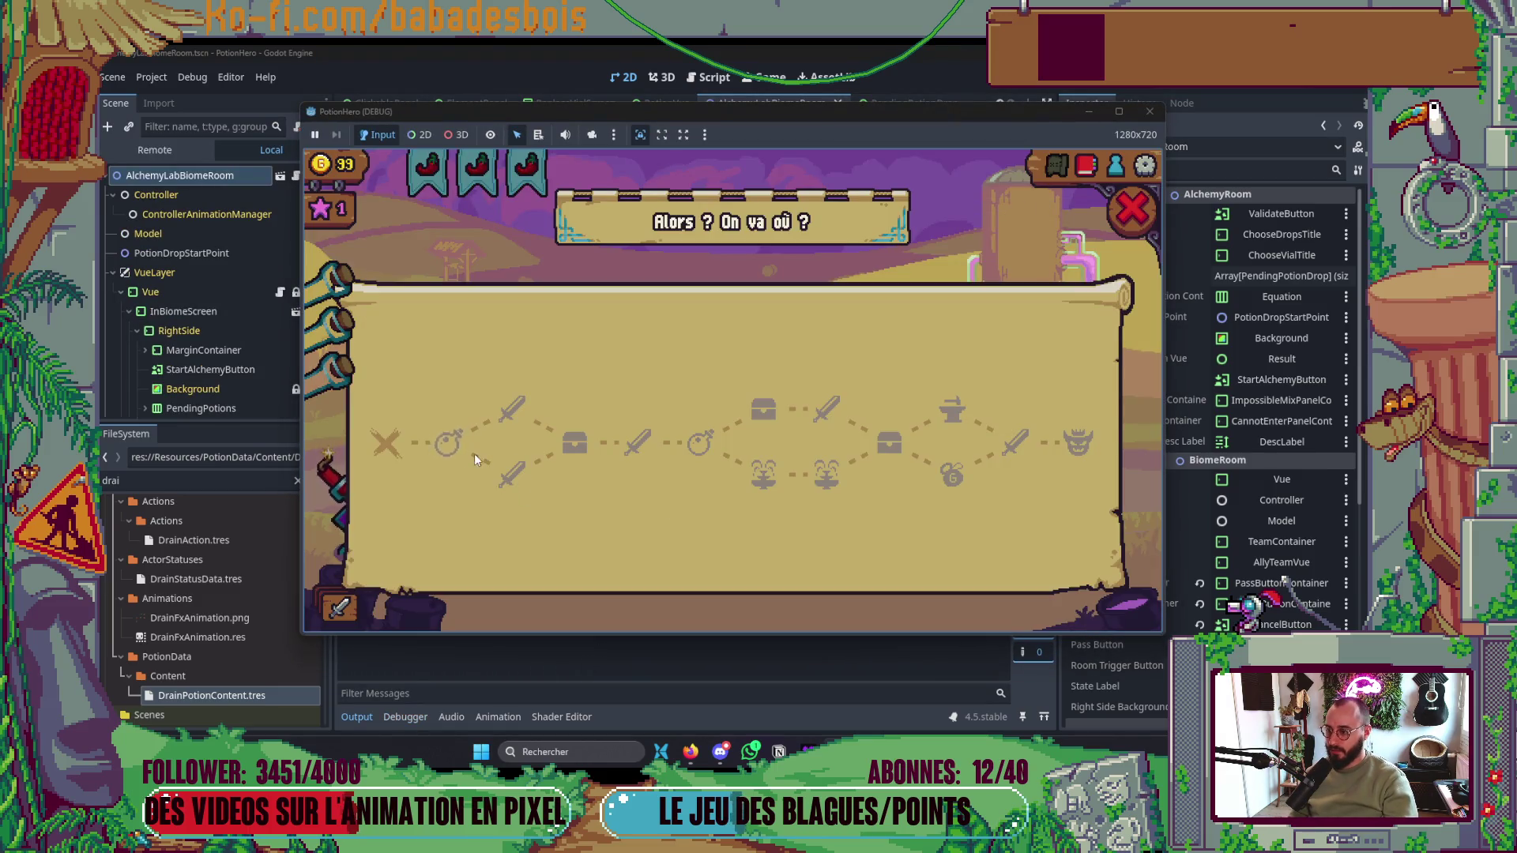
click(457, 462)
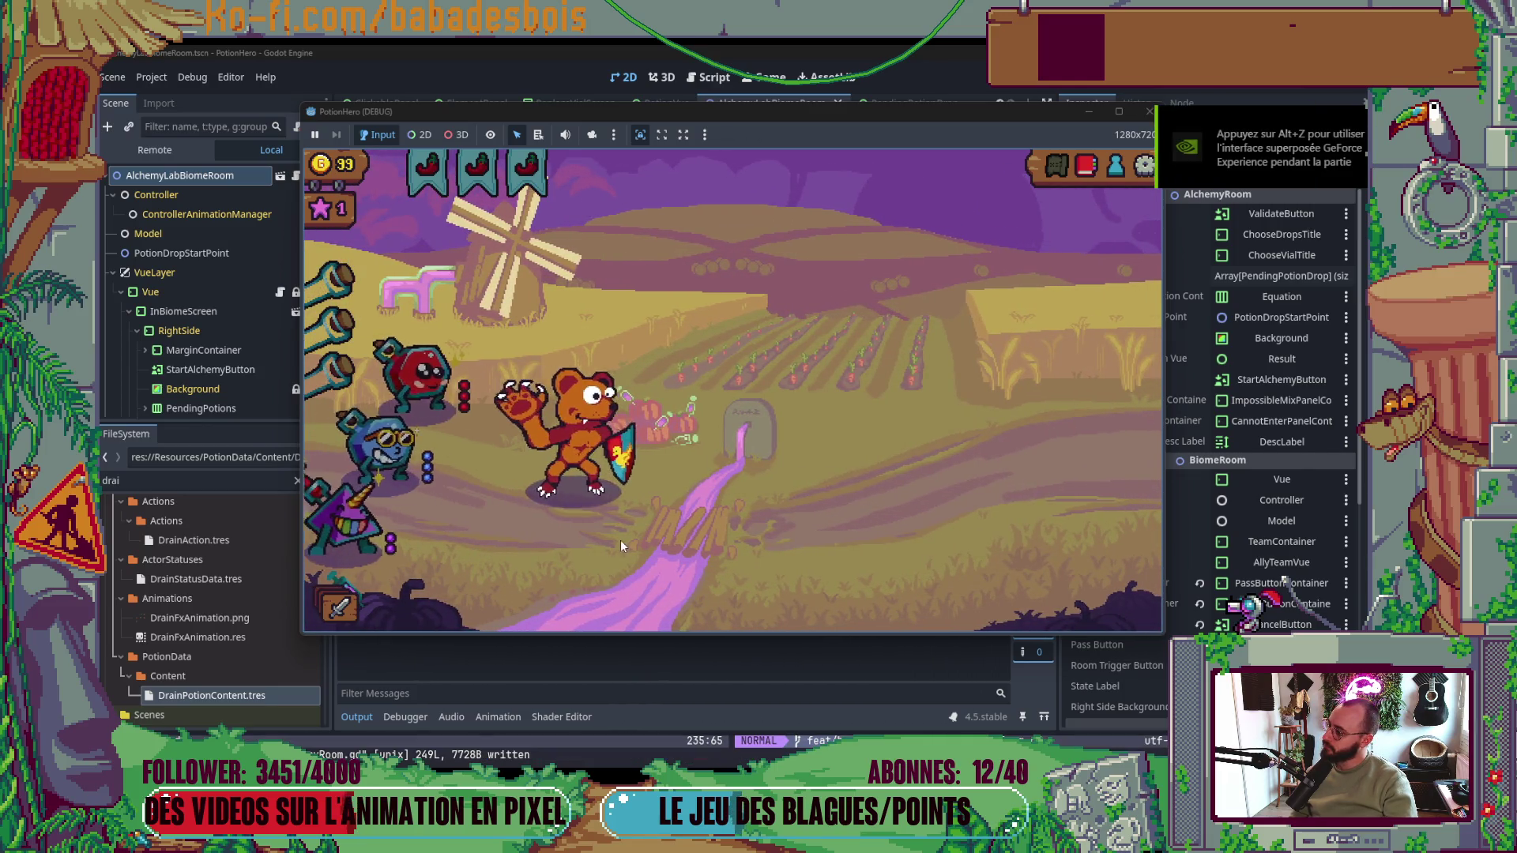
click(926, 400)
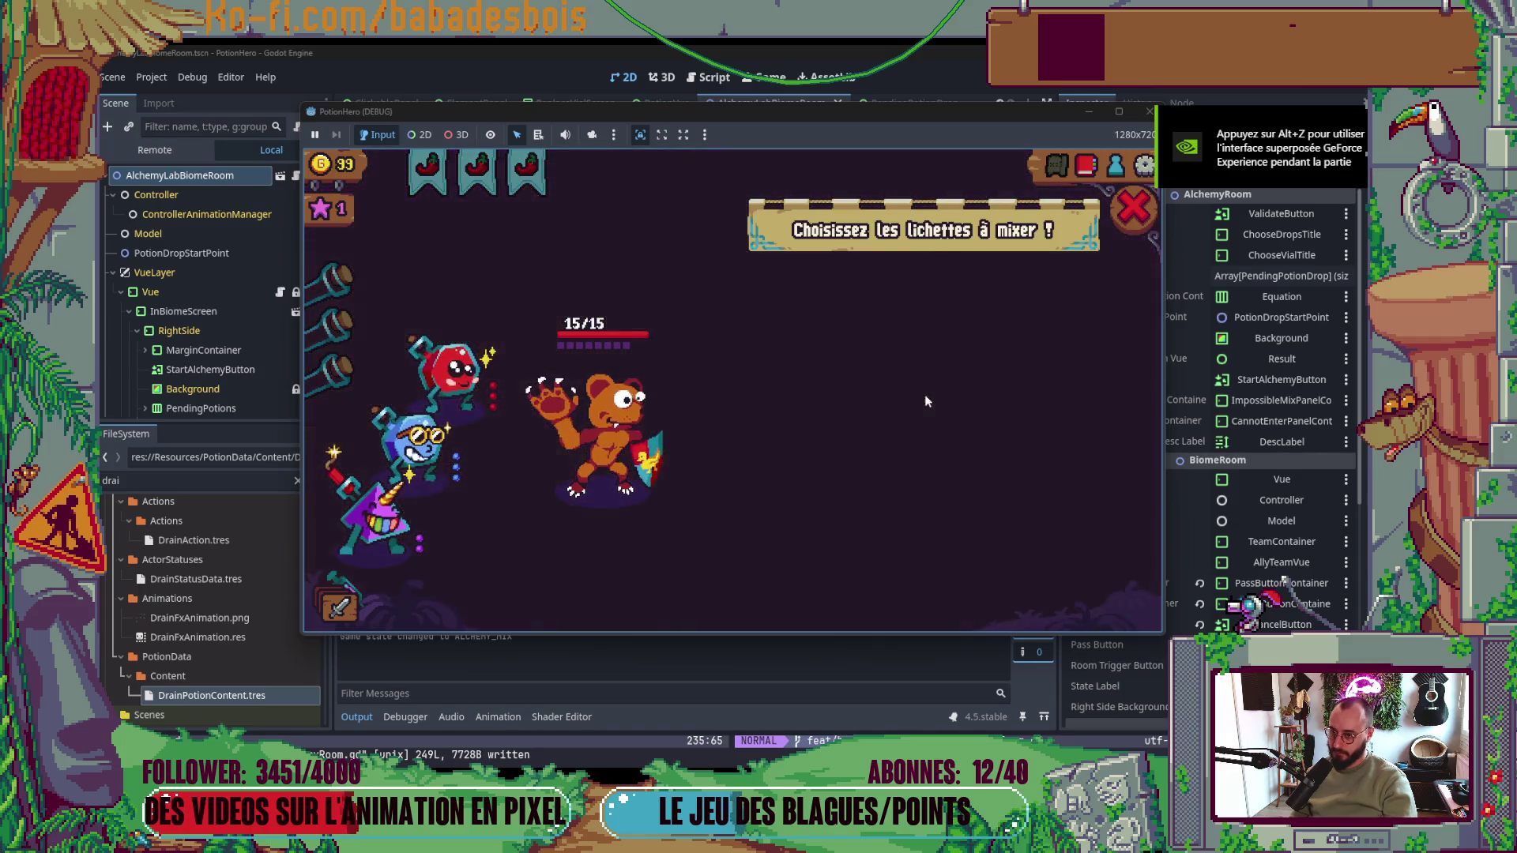
click(451, 369)
click(411, 442)
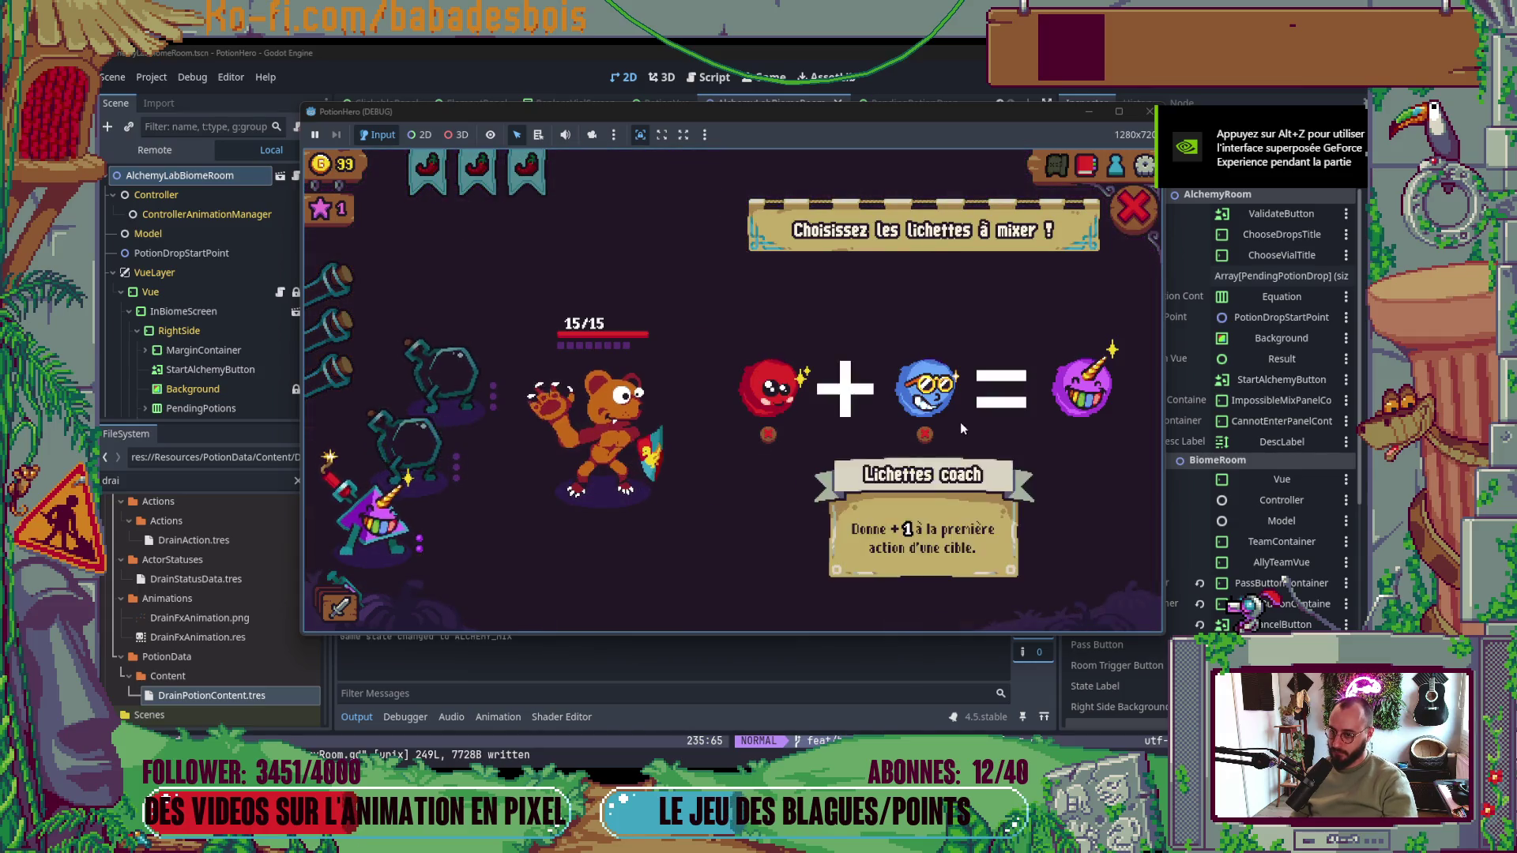
- Re-toggle the blue lichette, validate the red-plus-blue mix, check a flask's info card, then stop
click(921, 403)
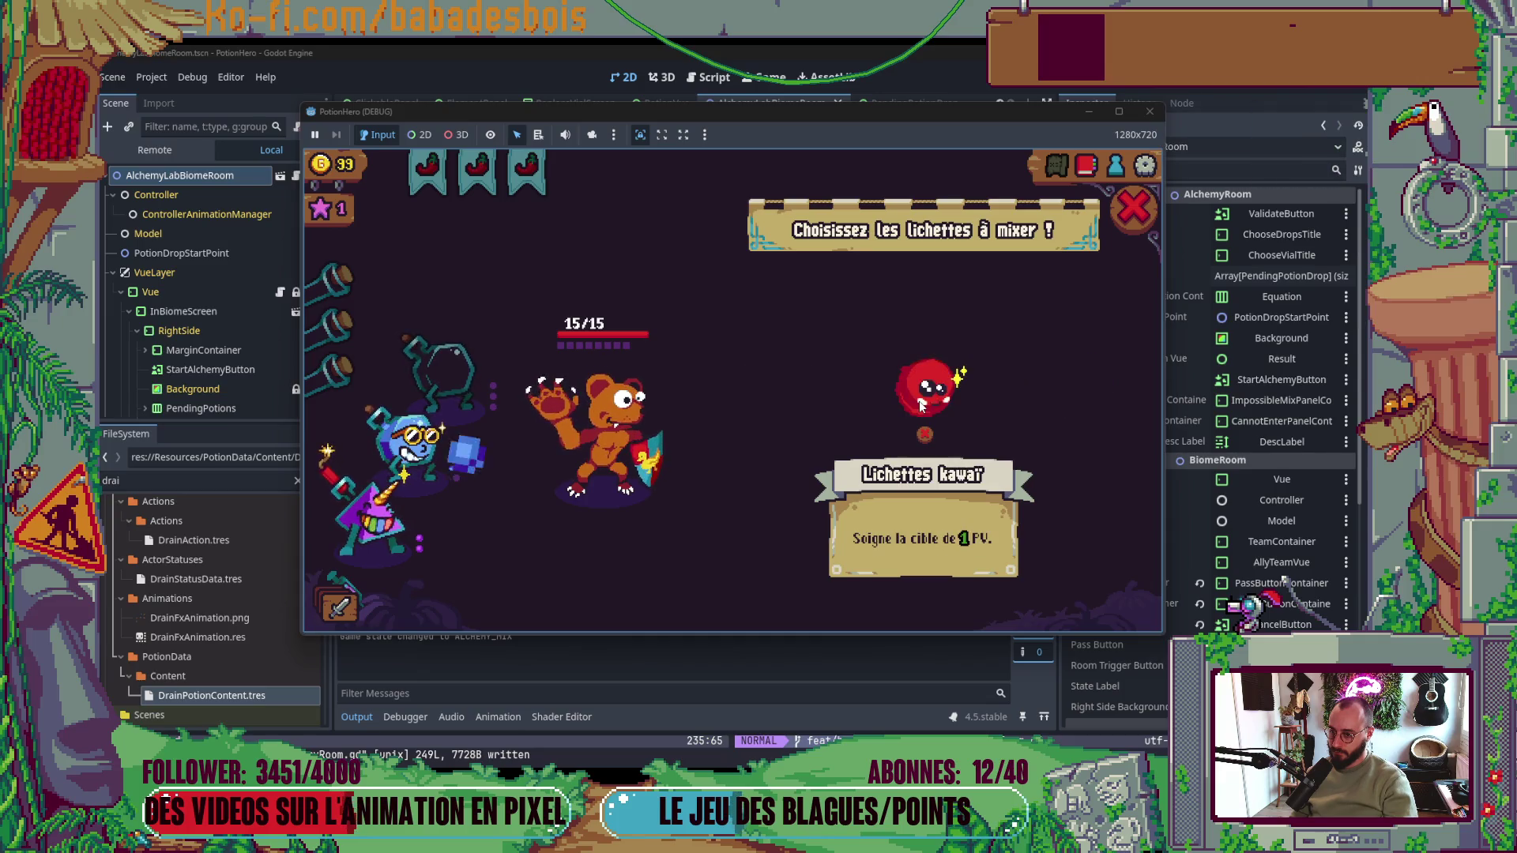
click(410, 441)
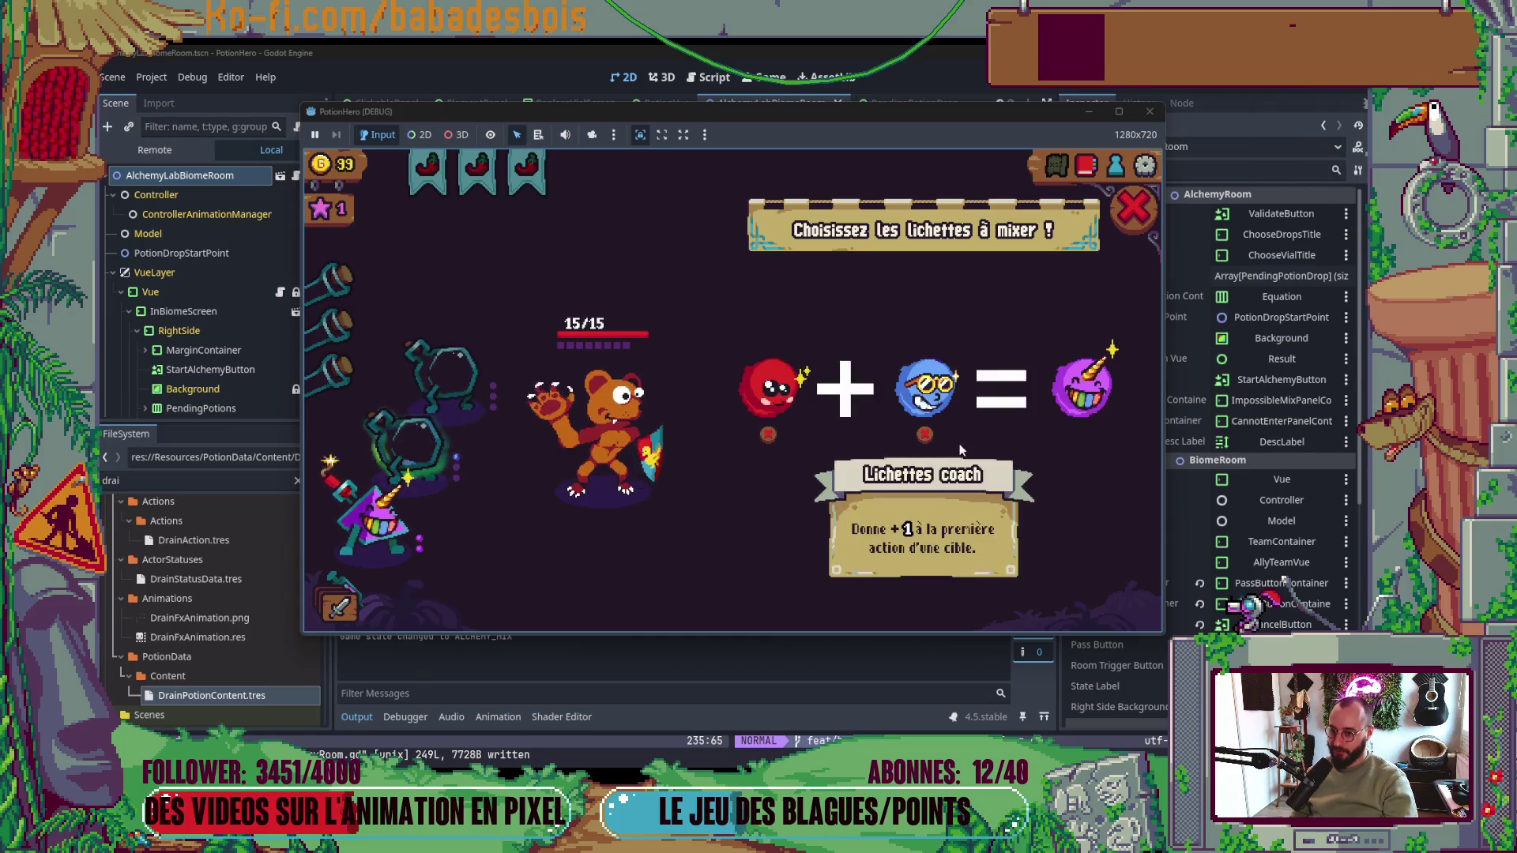
click(936, 403)
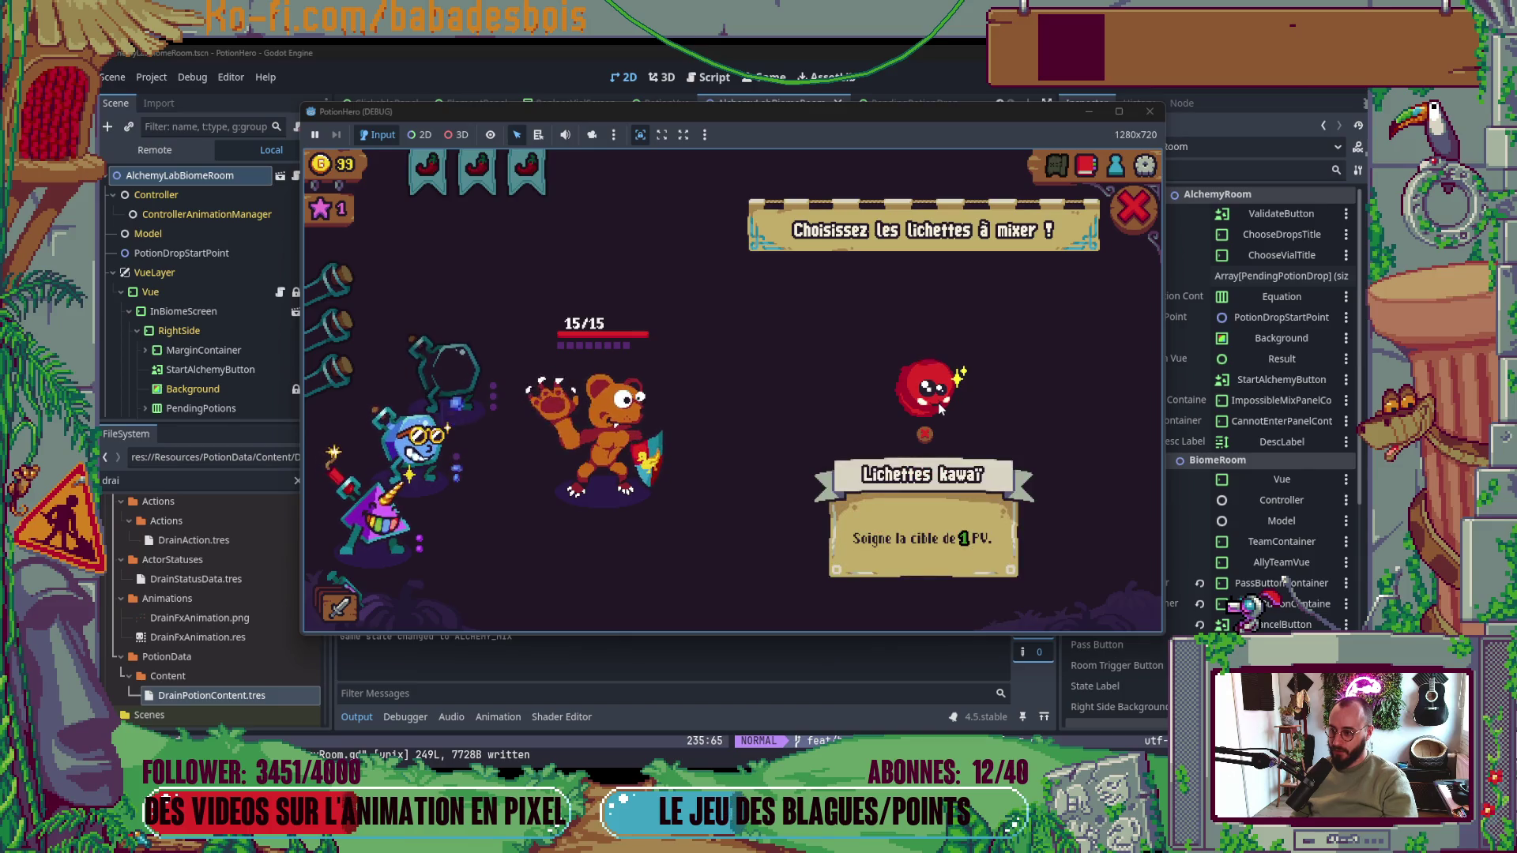
click(419, 440)
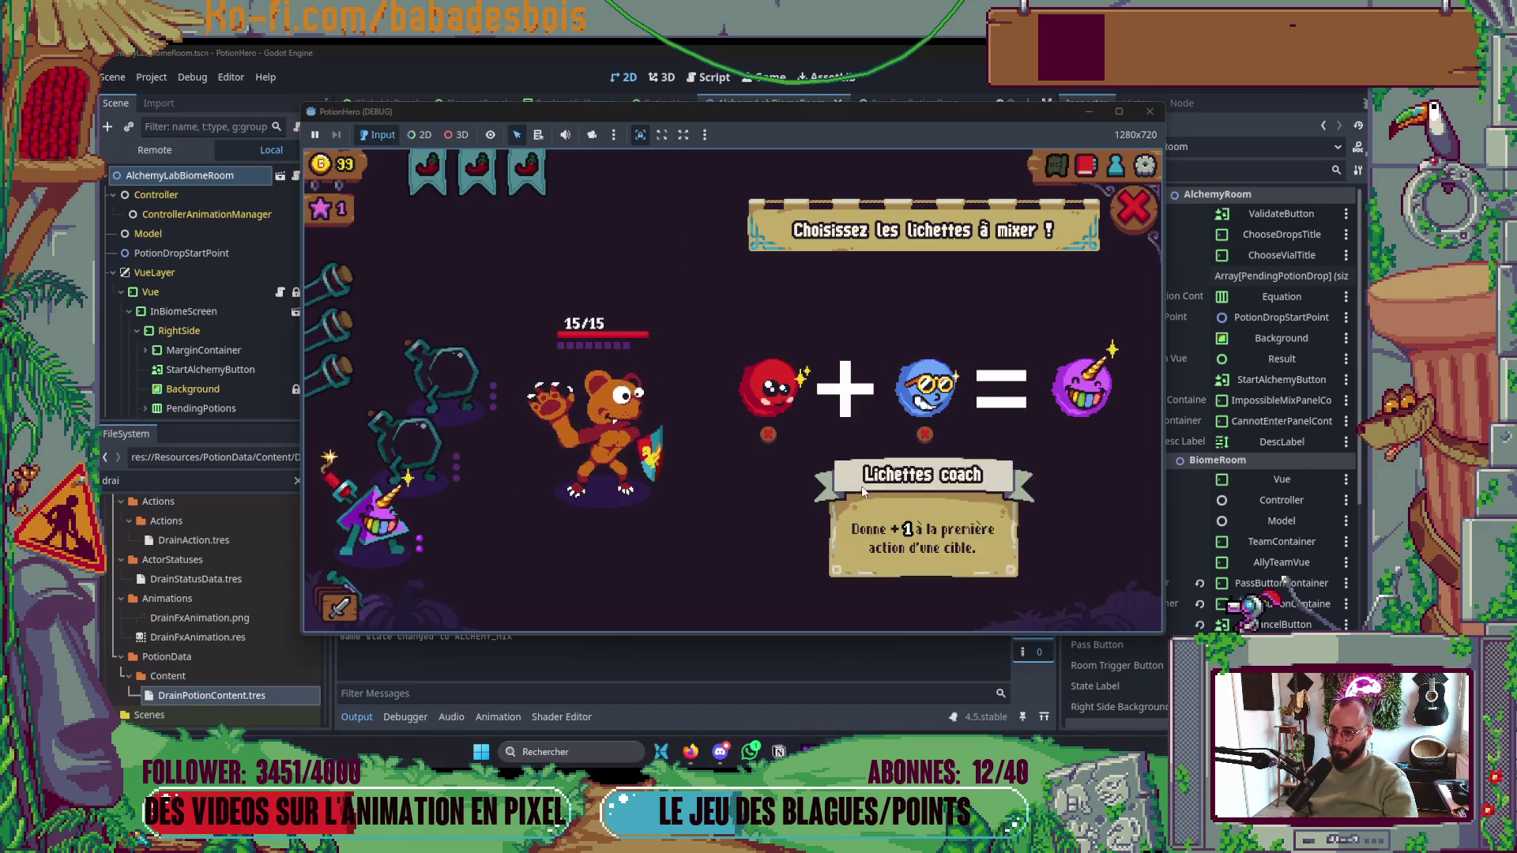
click(920, 506)
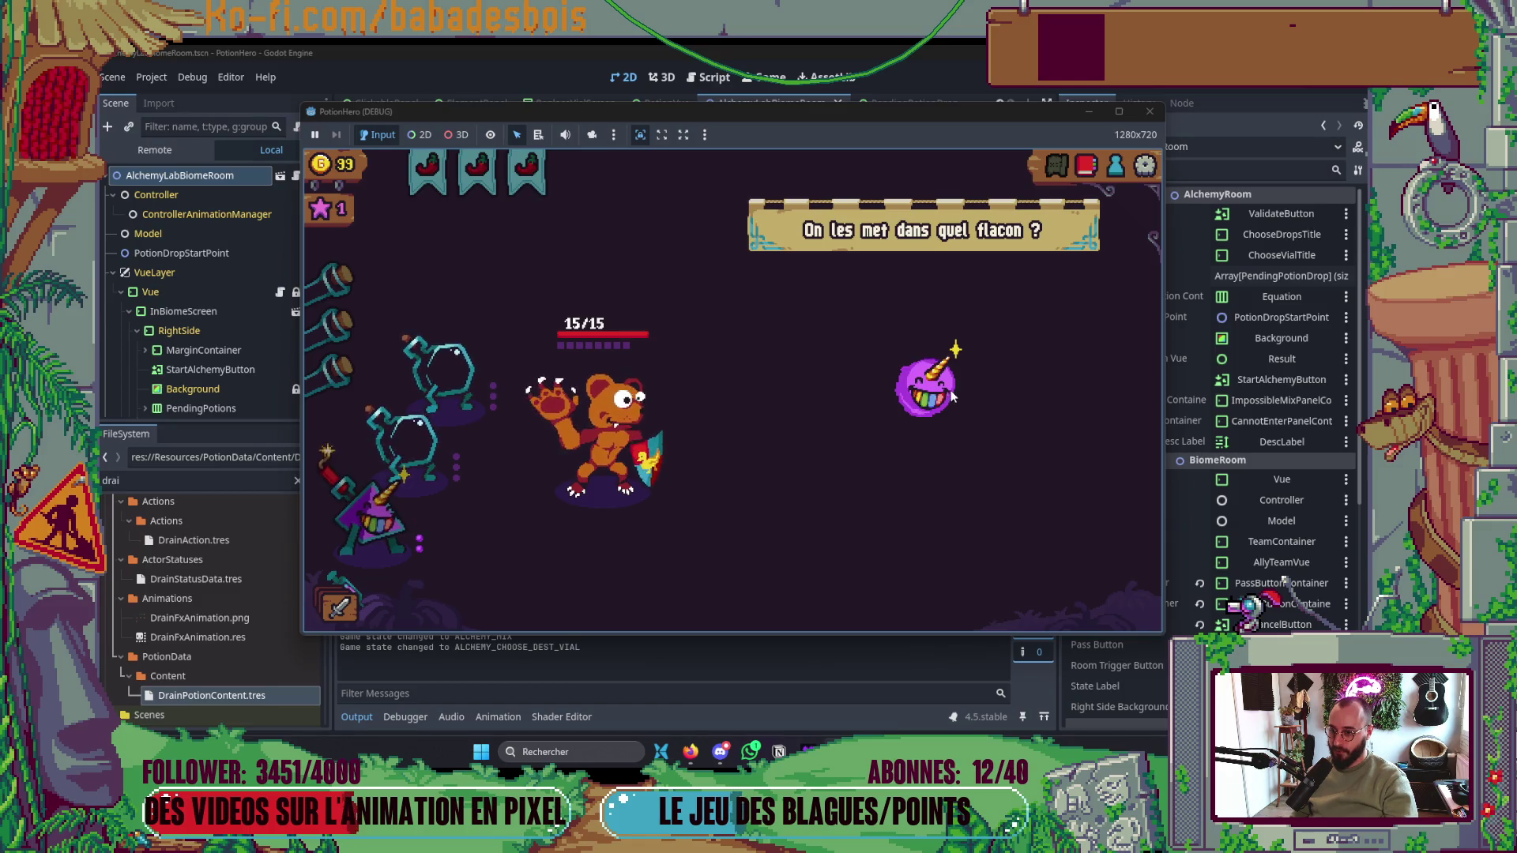
mouse_move(385, 448)
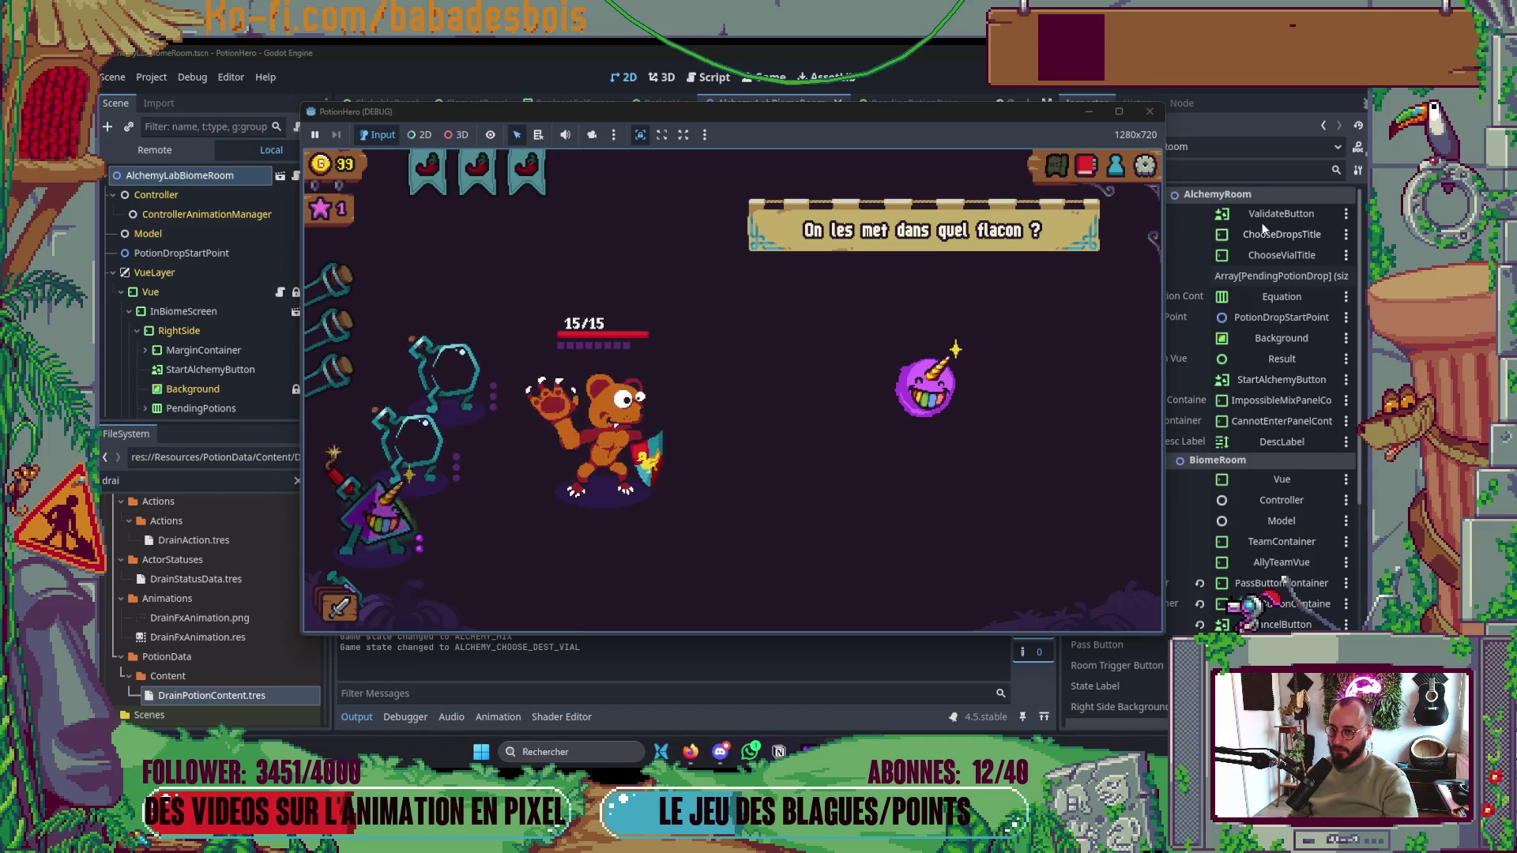
key(F8)
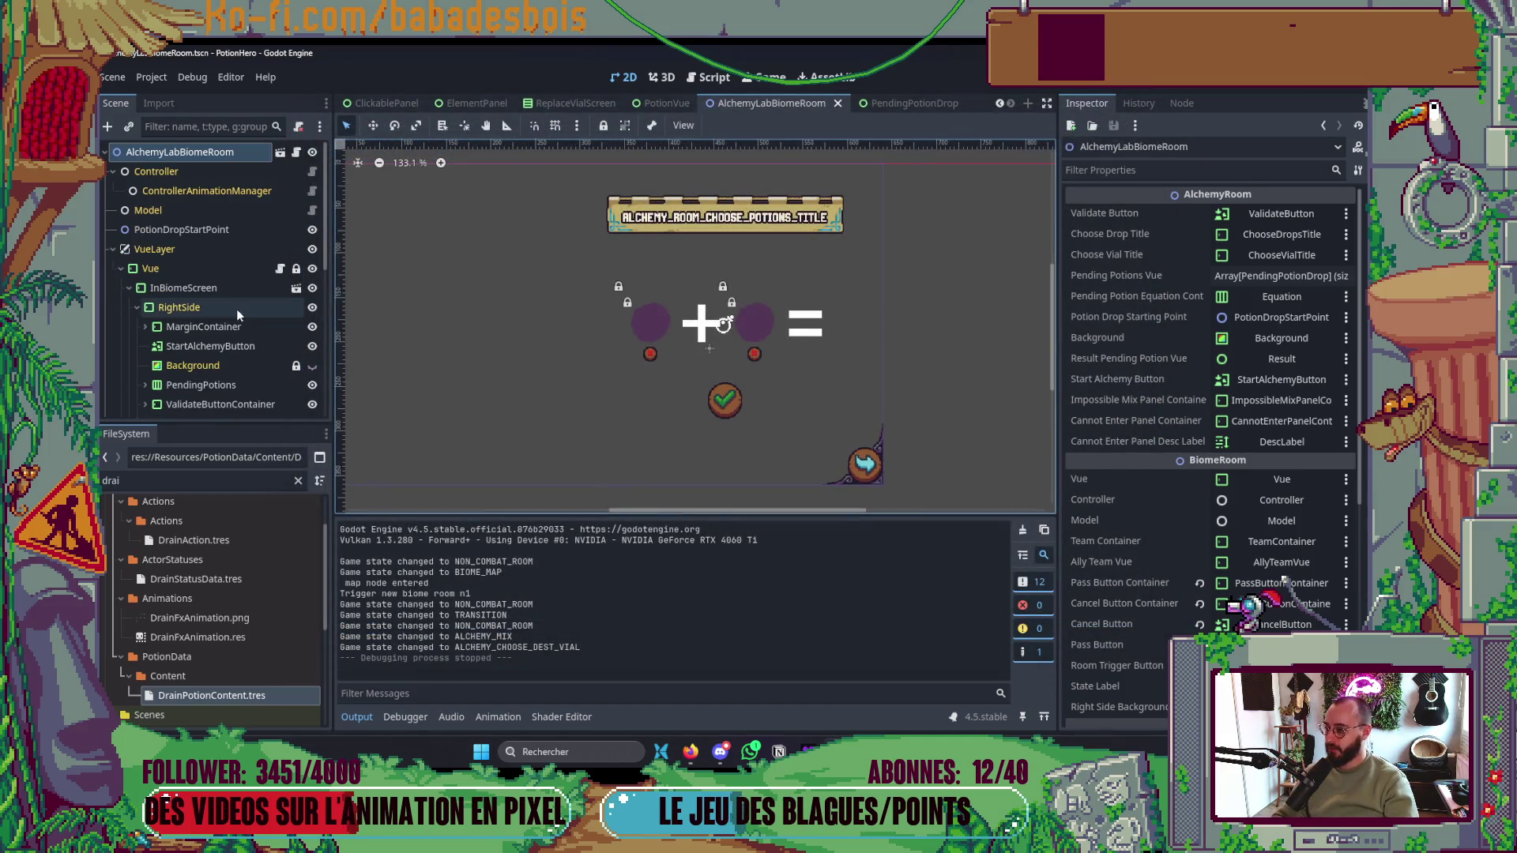
- Collapse the Output panel to enlarge the scene canvas
scroll(237, 315, down, 5)
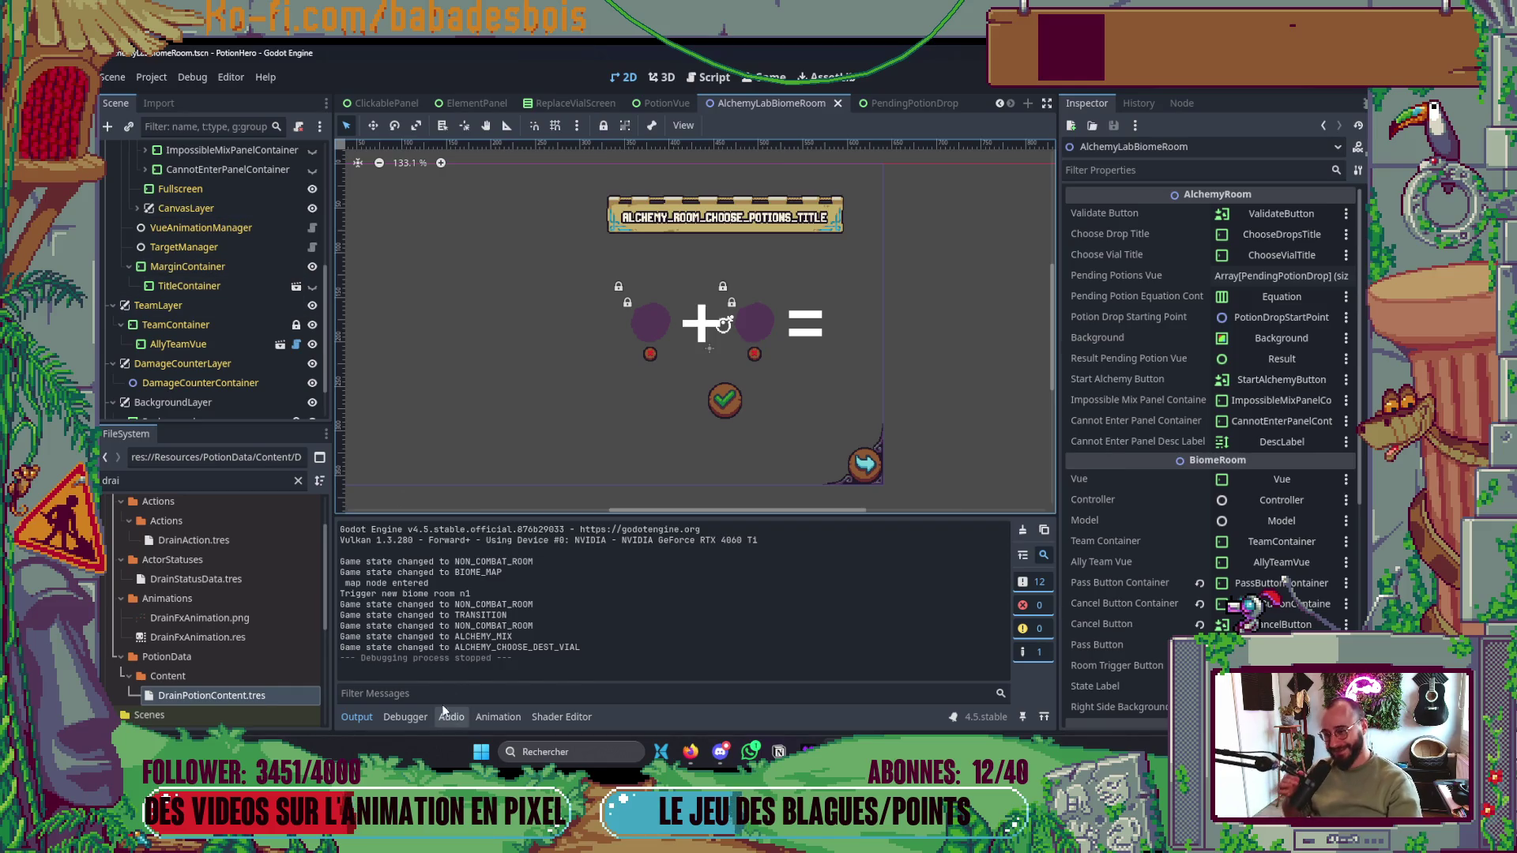
click(363, 726)
scroll(238, 333, down, 2)
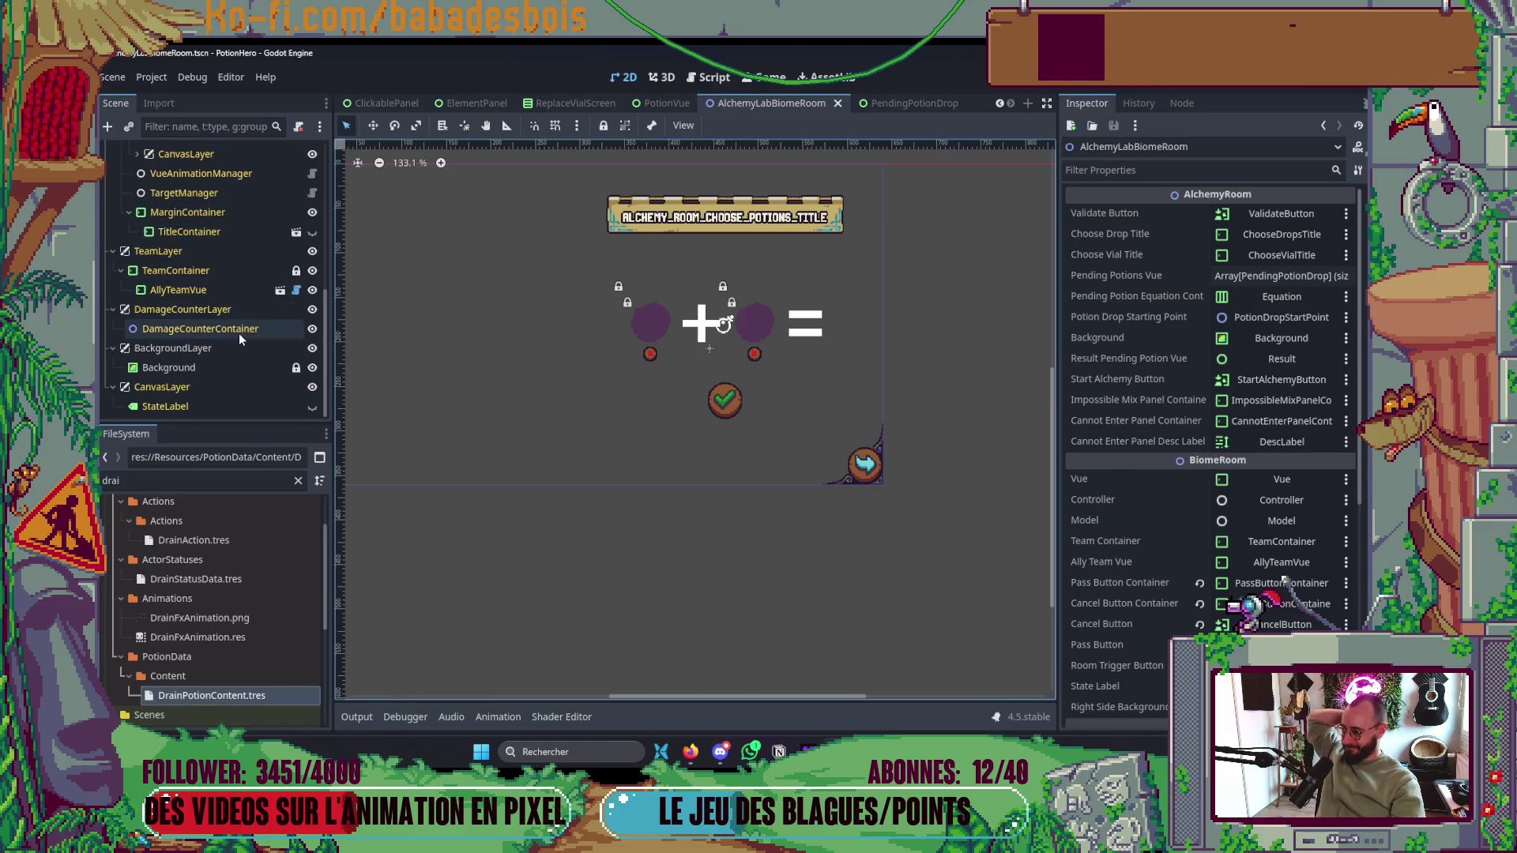
- Check Mouse Filter on DamageCounter, AllyTeamVue, Title, Margin, CannotEnter and ImpossibleMix containers
click(196, 324)
click(211, 290)
scroll(211, 291, up, 3)
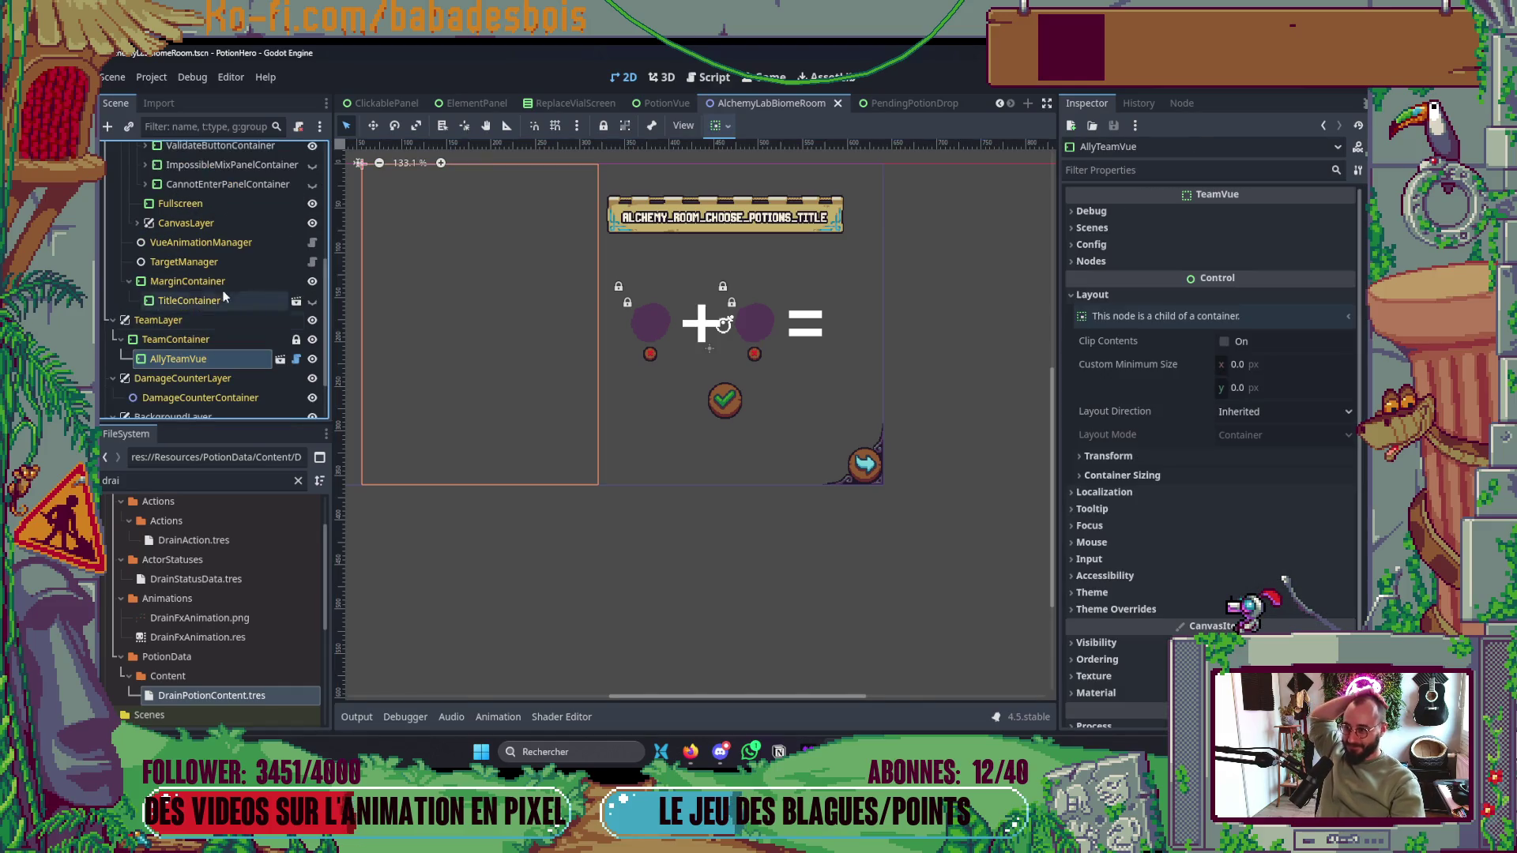
click(211, 300)
click(225, 275)
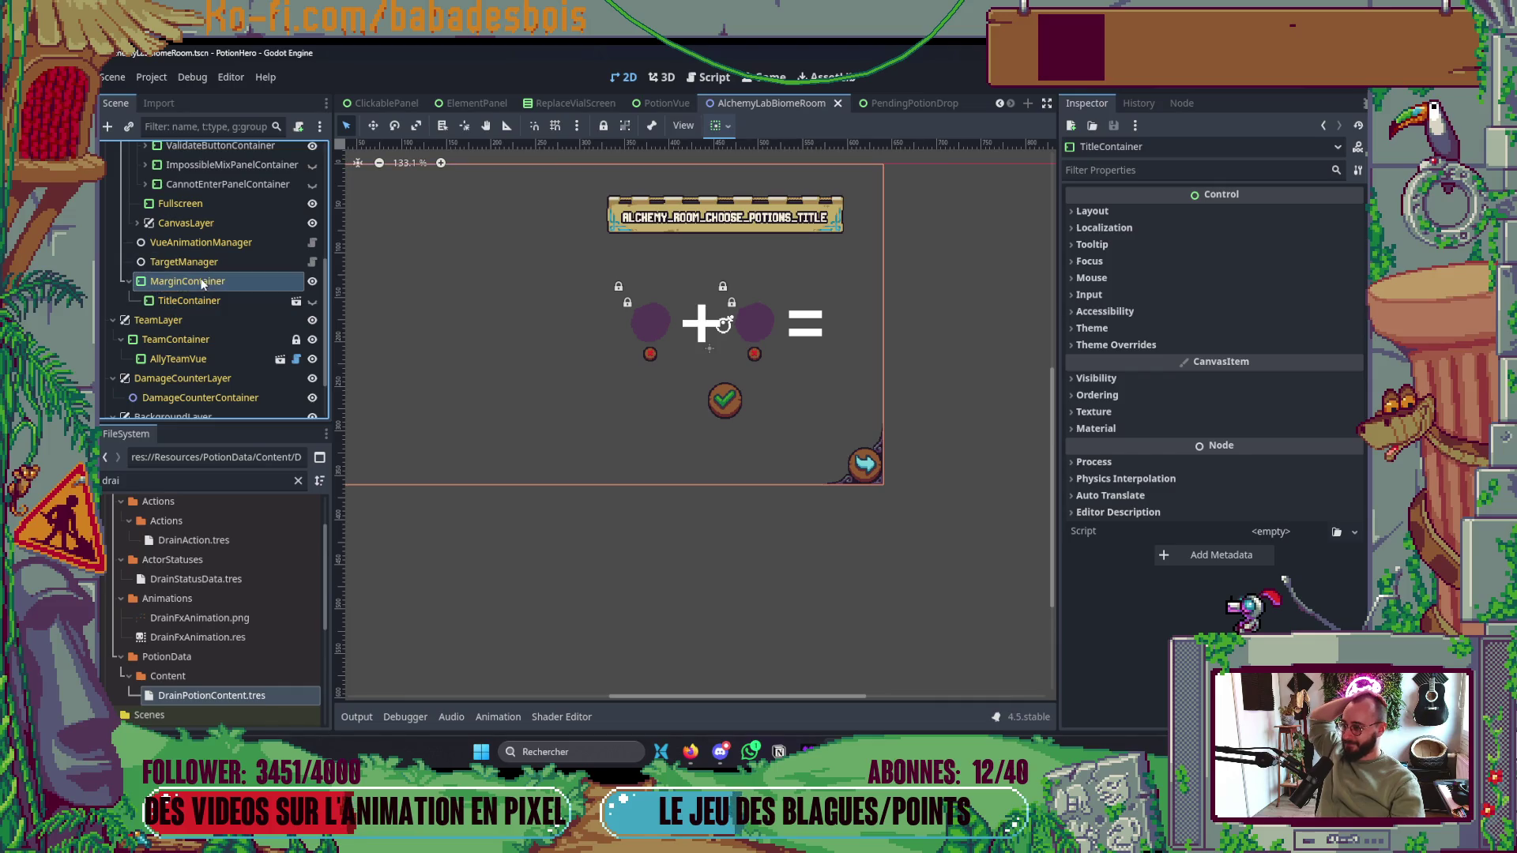
scroll(224, 268, up, 5)
click(213, 286)
click(220, 269)
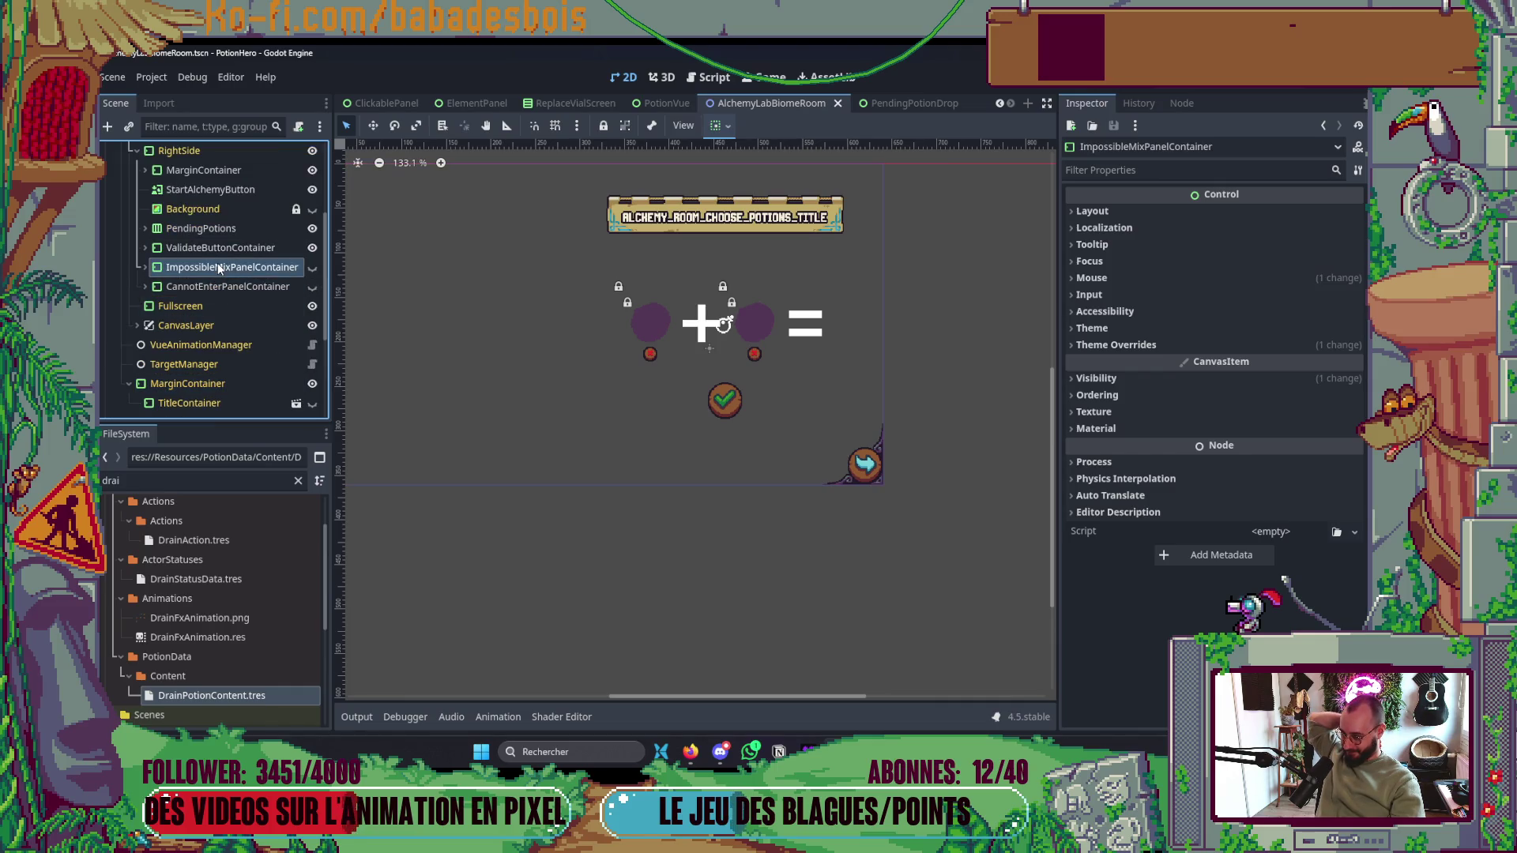
- Confirm ValidateButtonContainer's Mouse Filter is Ignore and glance at its child node
click(221, 247)
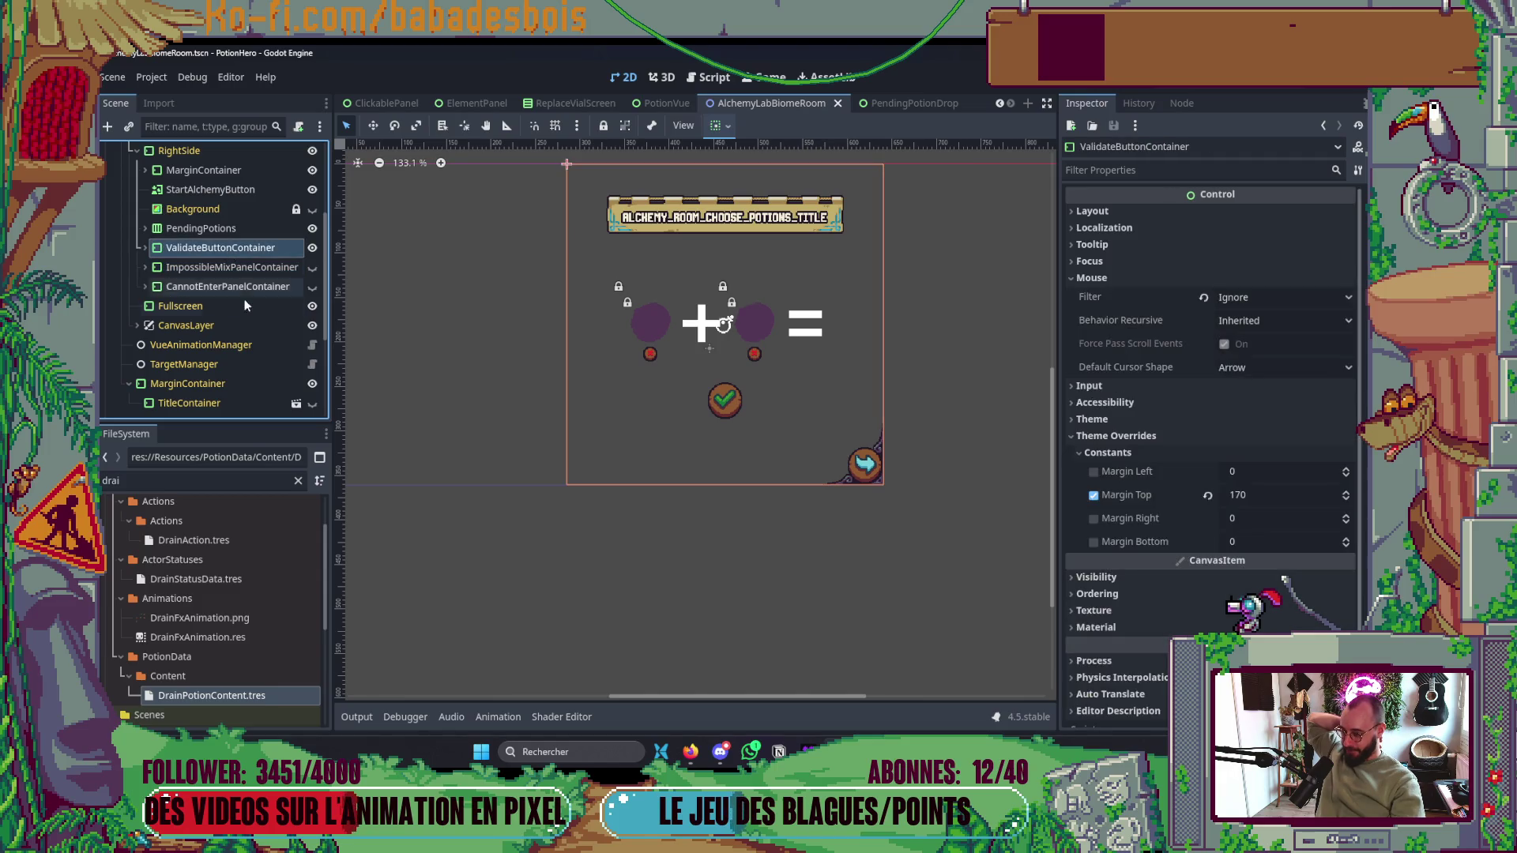
scroll(266, 335, up, 3)
scroll(753, 326, up, 5)
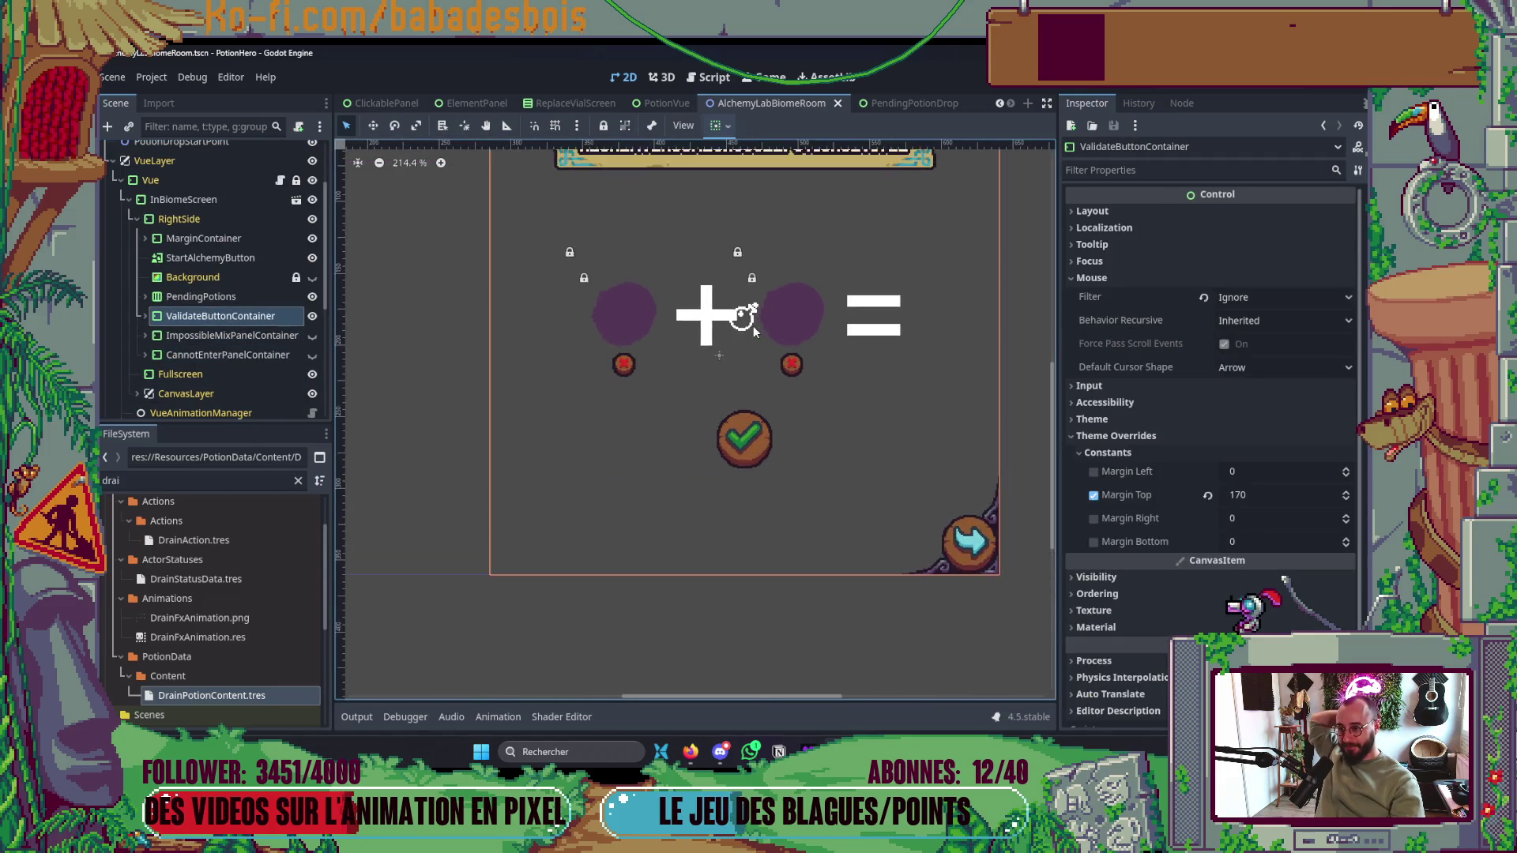
scroll(753, 326, down, 1)
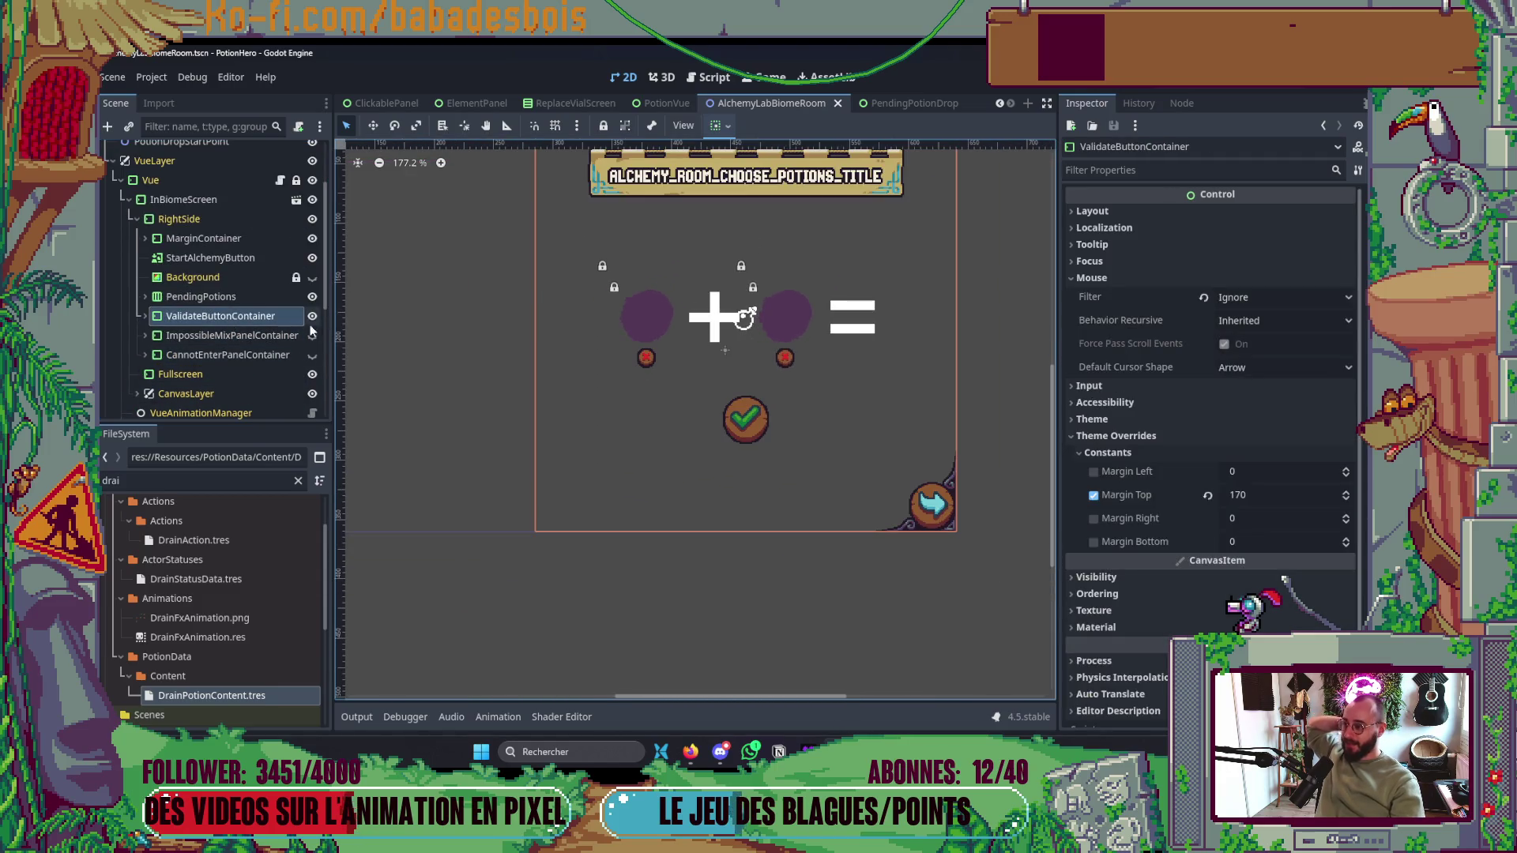
click(145, 317)
click(144, 316)
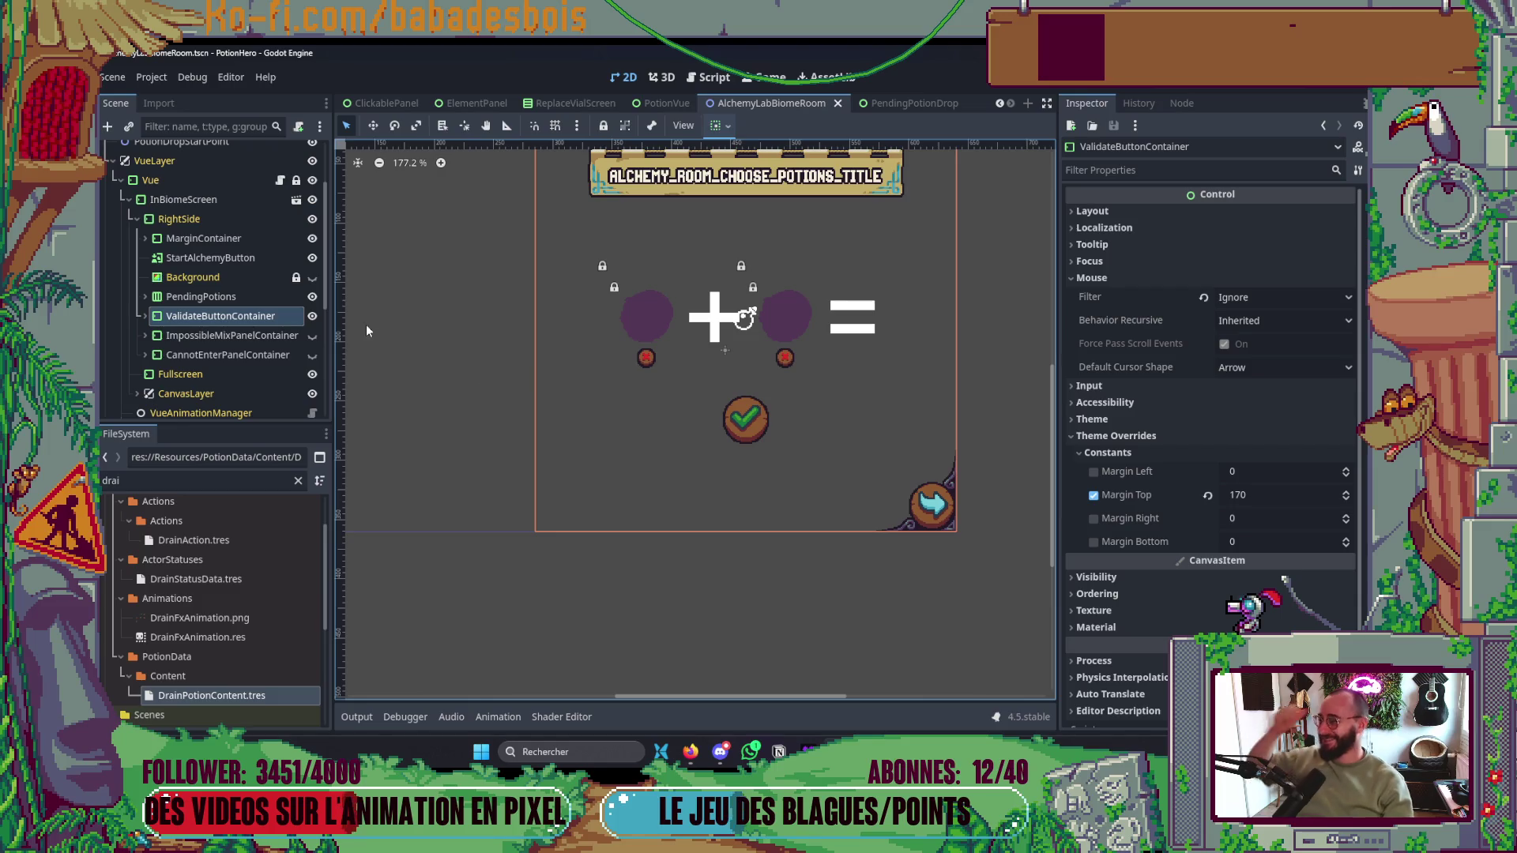
key(alt+Tab)
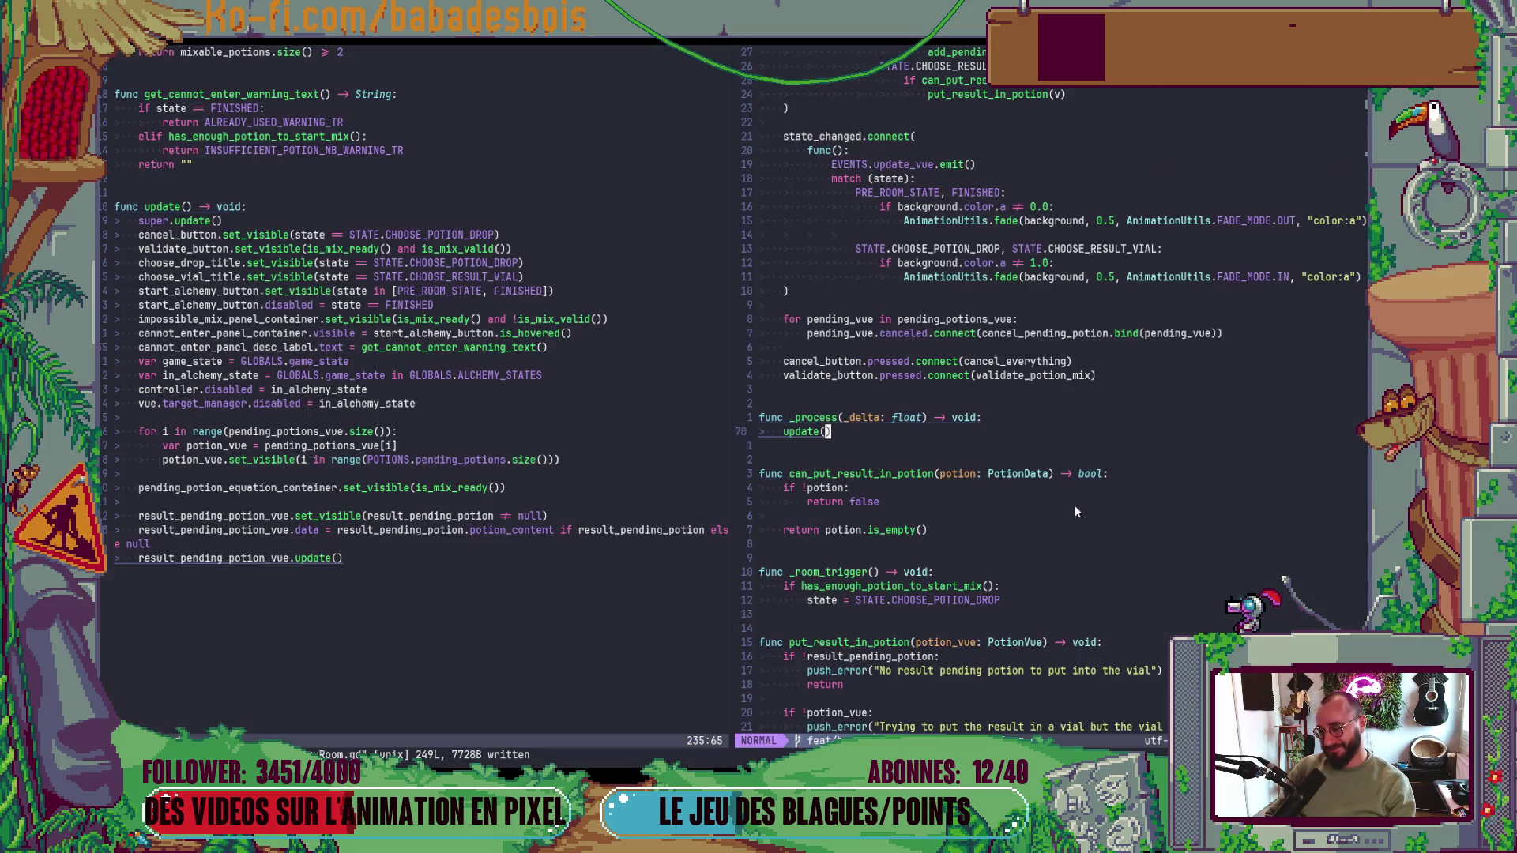
key(z)
key(z)
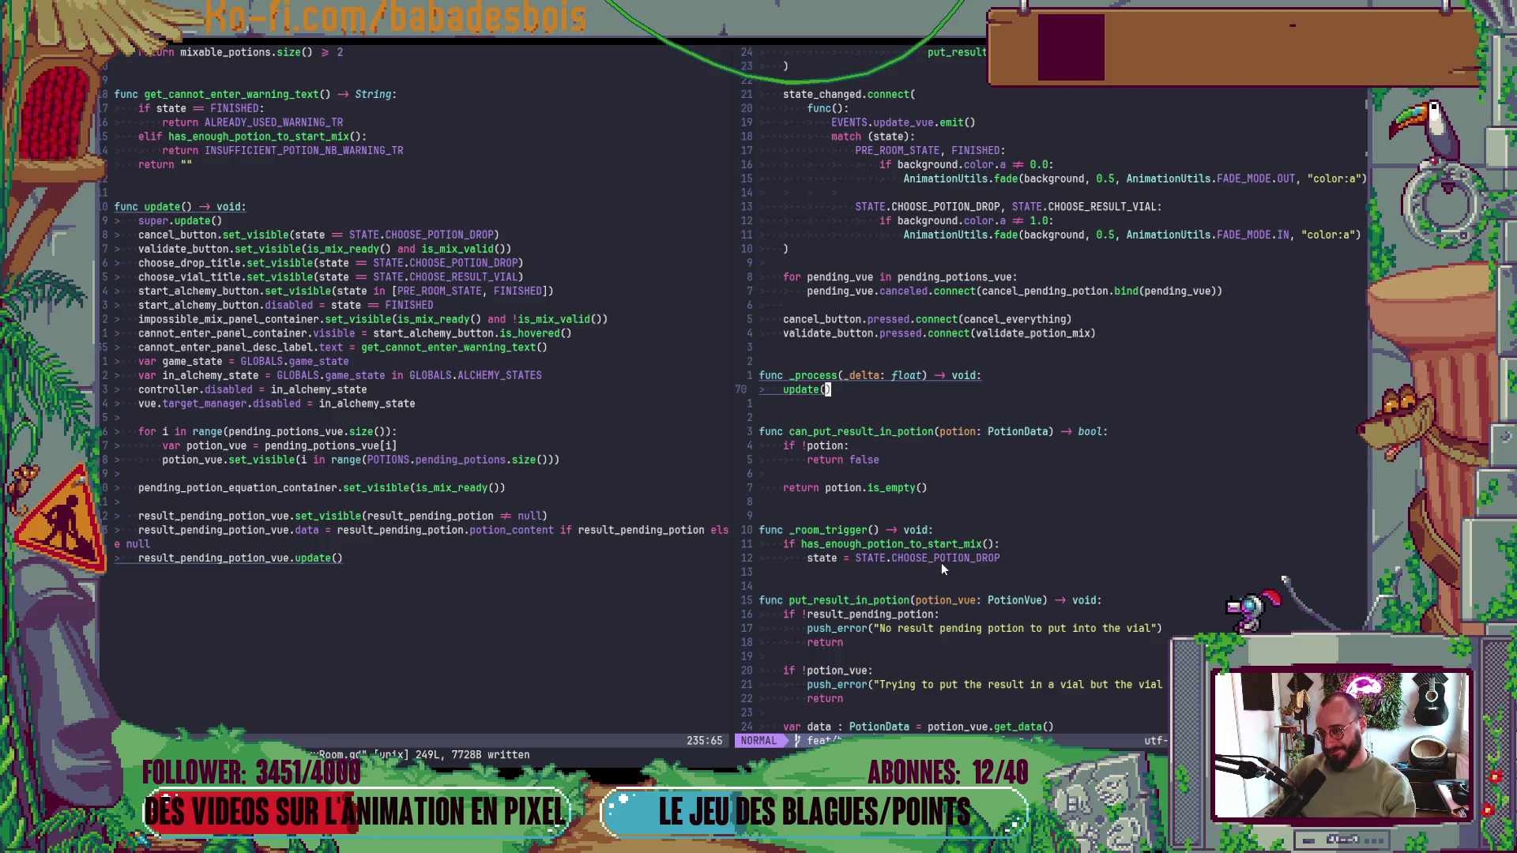
key(alt+Tab)
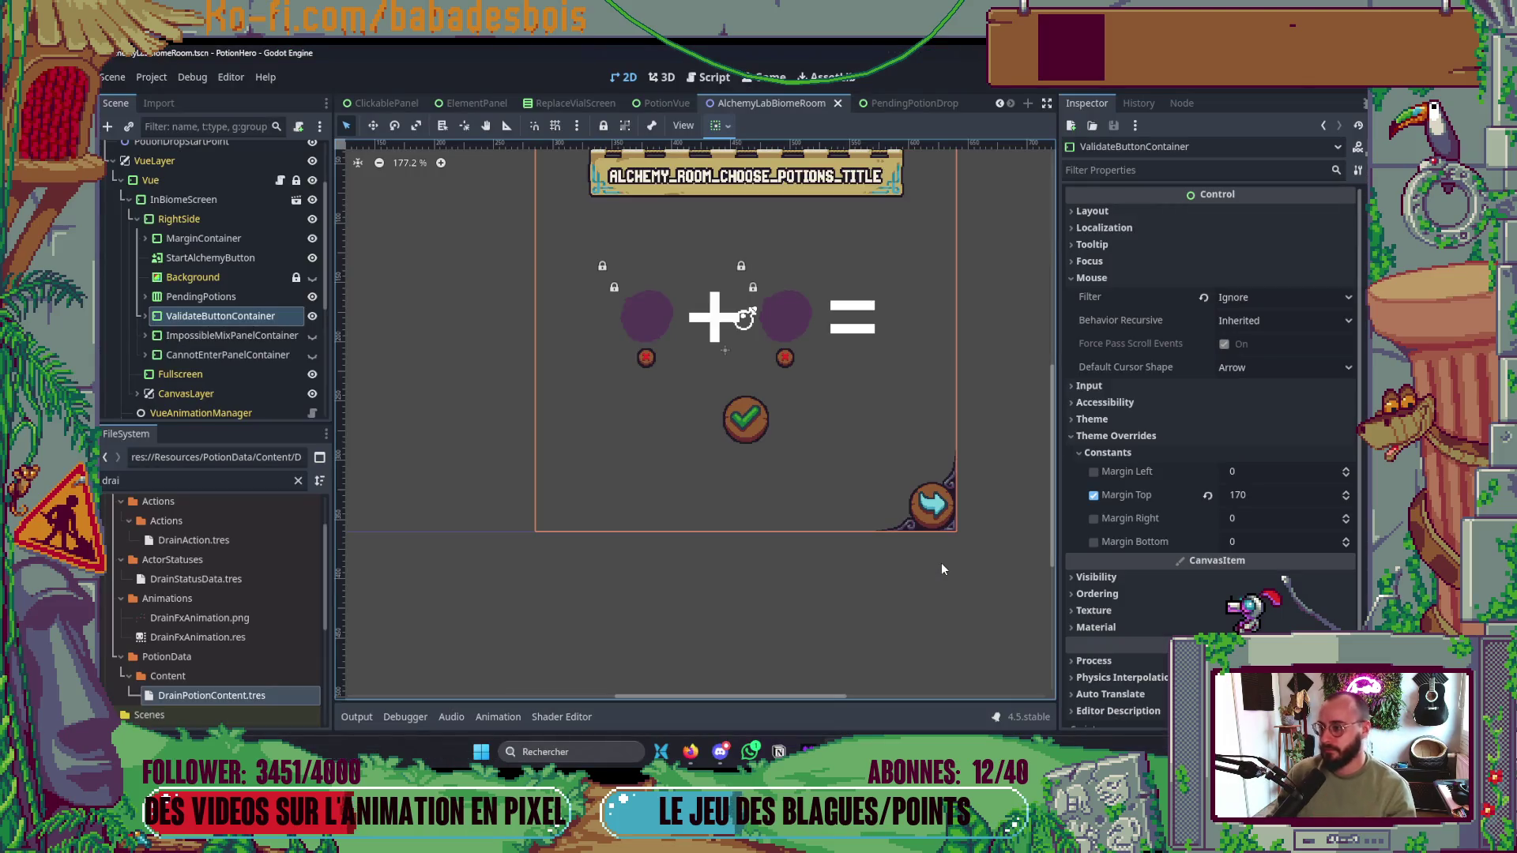
- Open the PendingPotionDrop scene and set the Face node's Mouse Filter to Ignore
click(932, 102)
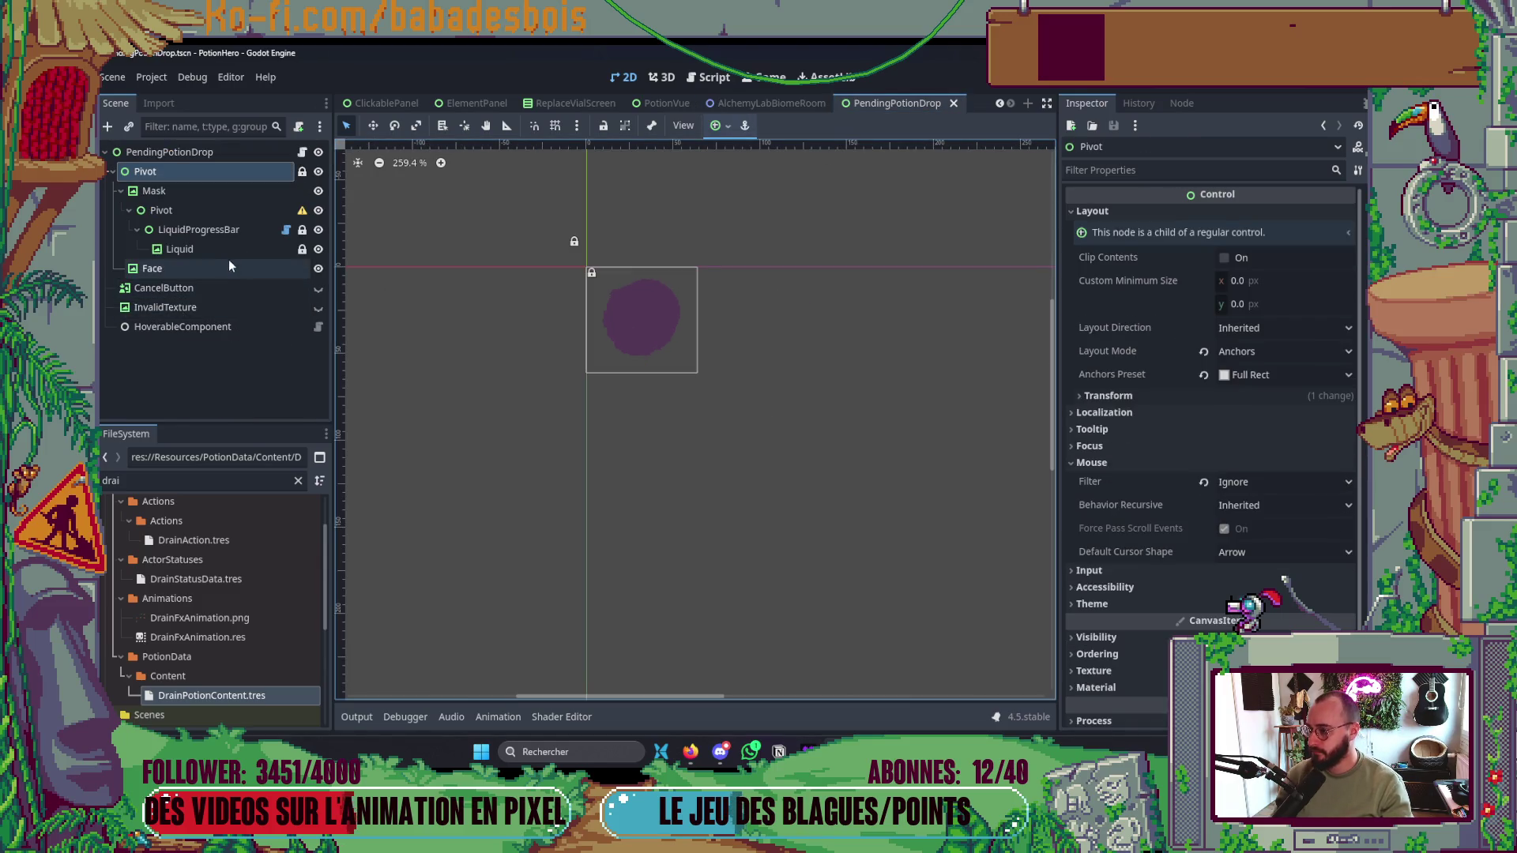
click(182, 270)
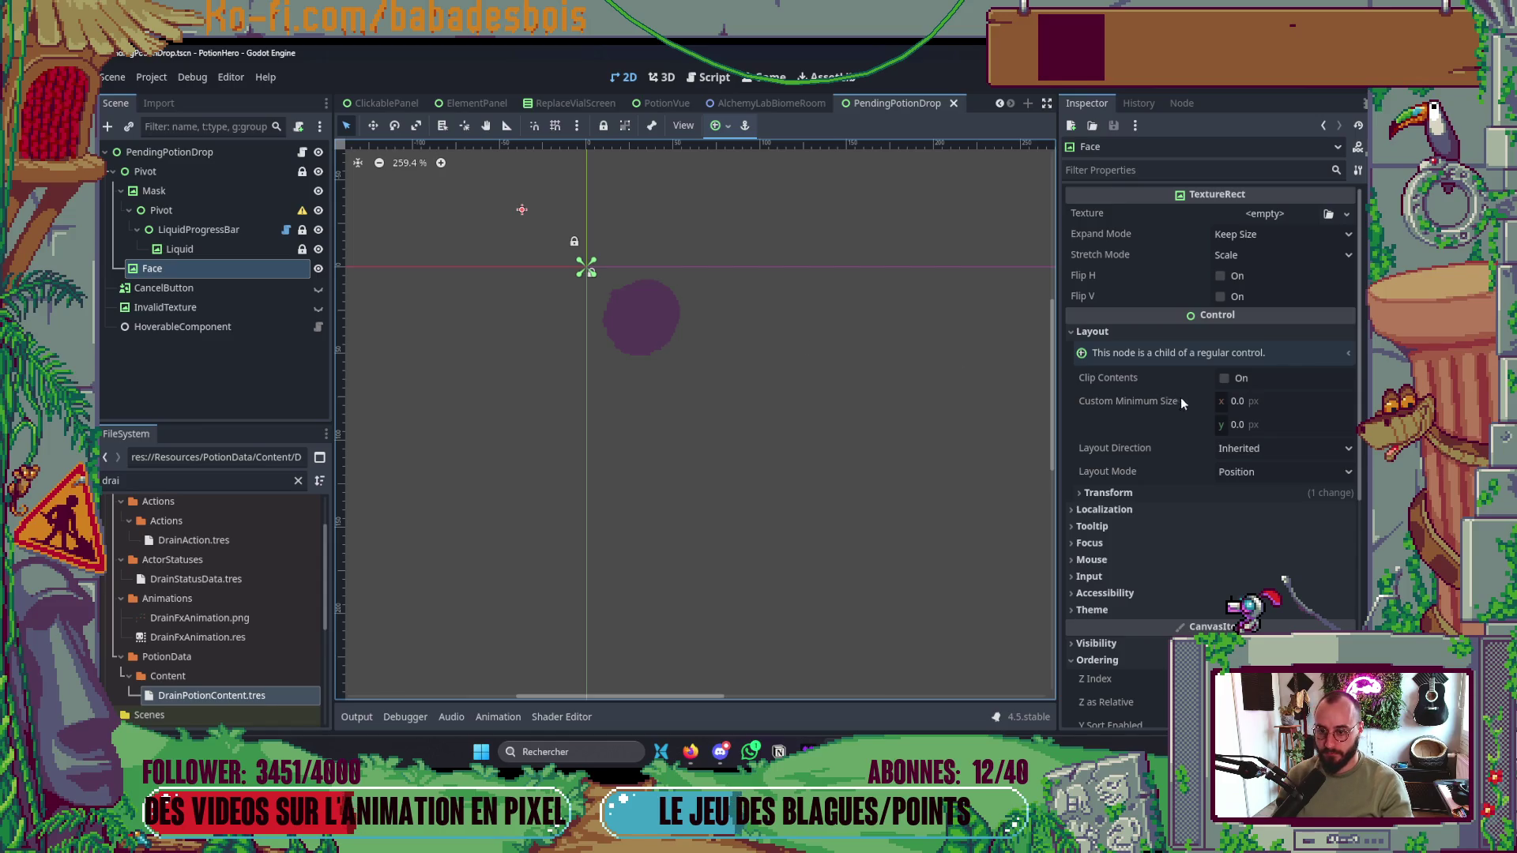
scroll(1179, 392, down, 2)
click(1129, 492)
click(1284, 512)
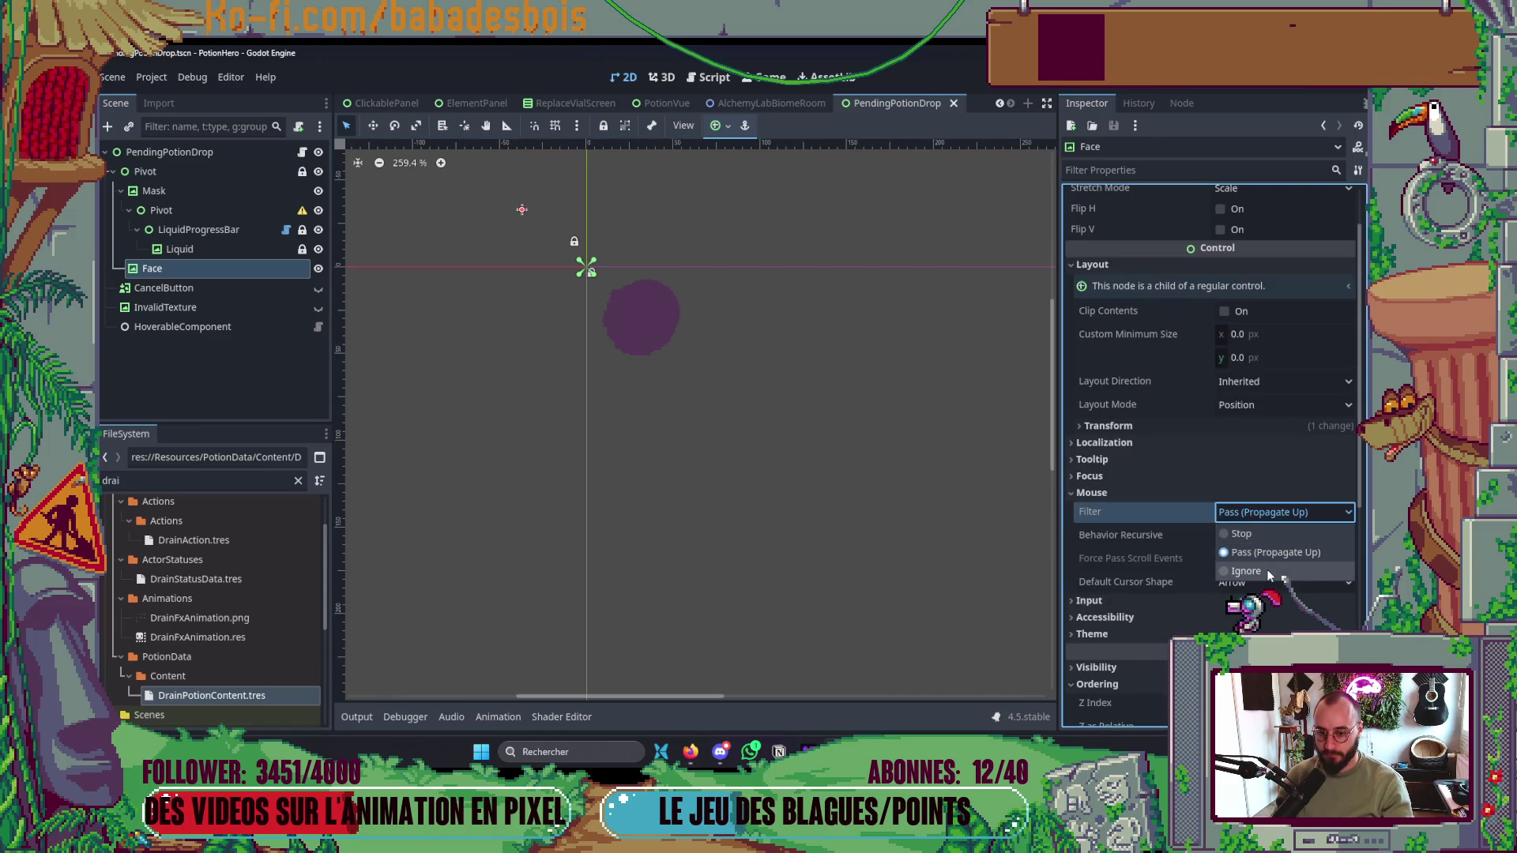
click(1269, 571)
- Inspect the mouse settings of the PendingPotionDrop root, Pivot, Mask and InvalidTexture nodes
click(169, 152)
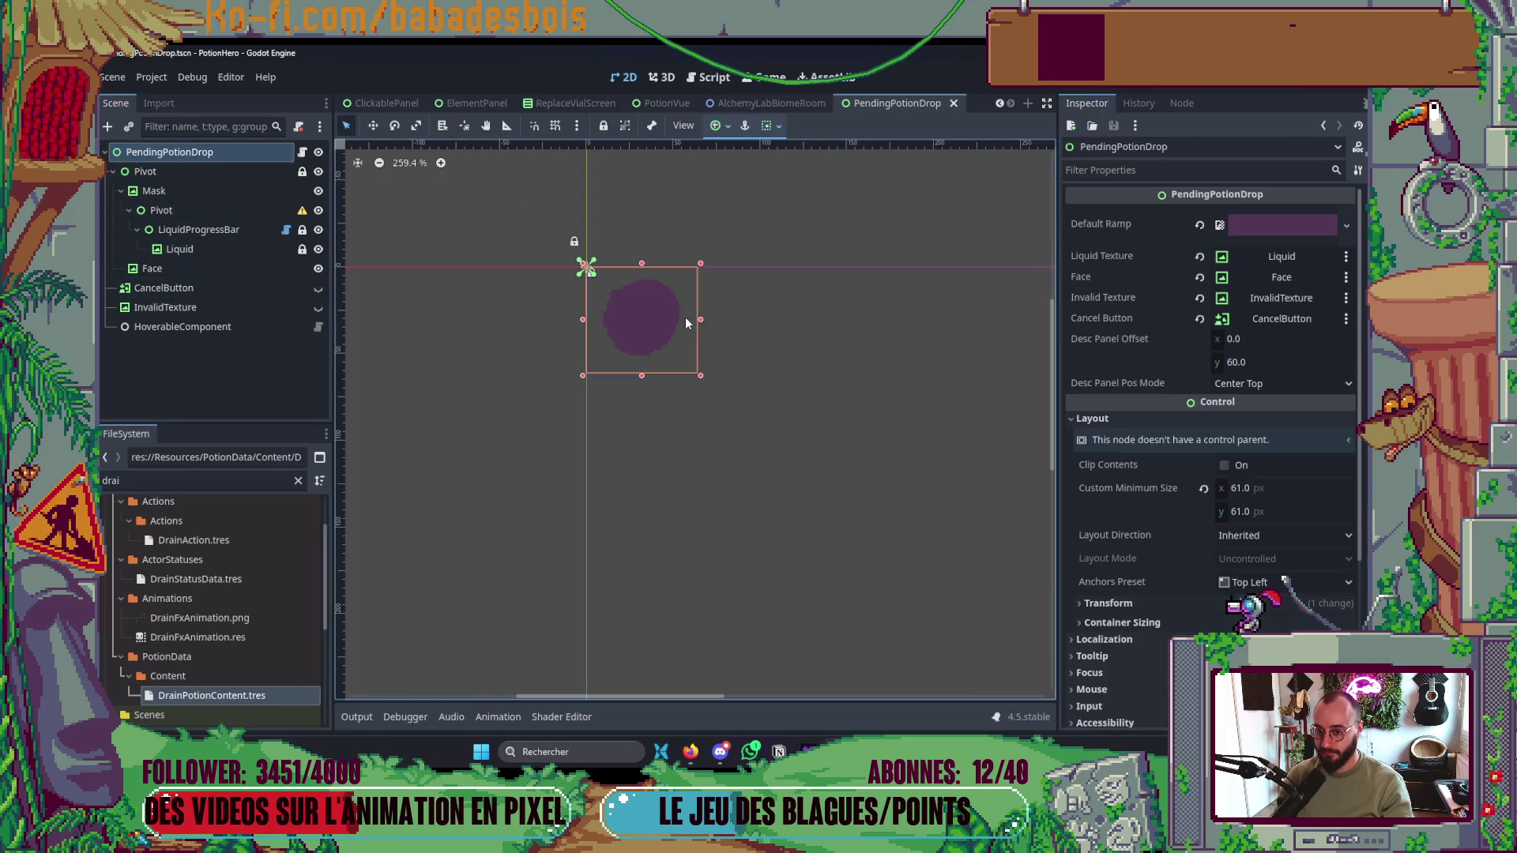
click(146, 171)
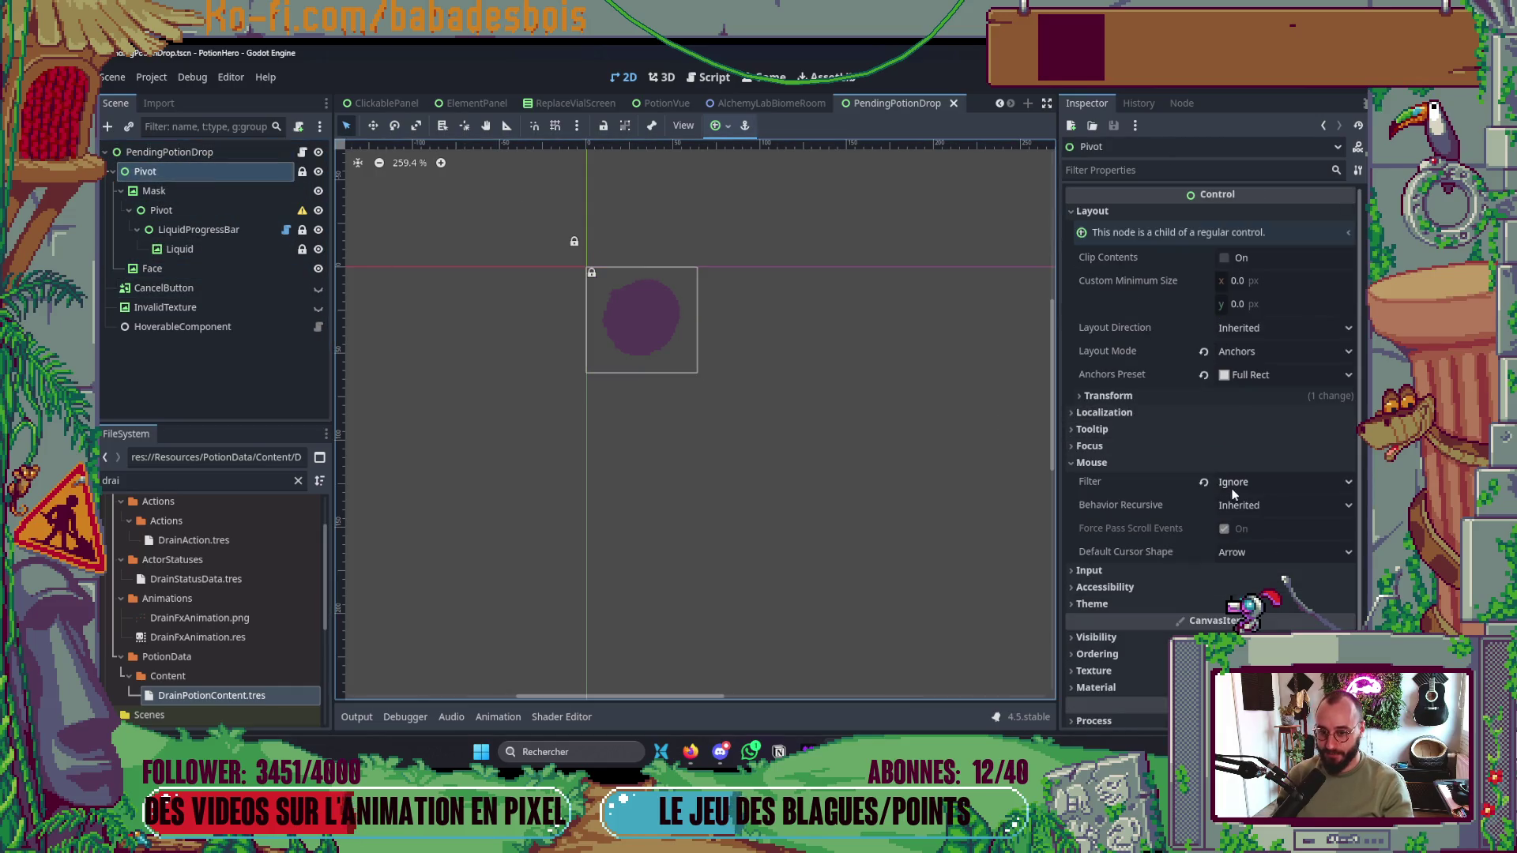
click(154, 190)
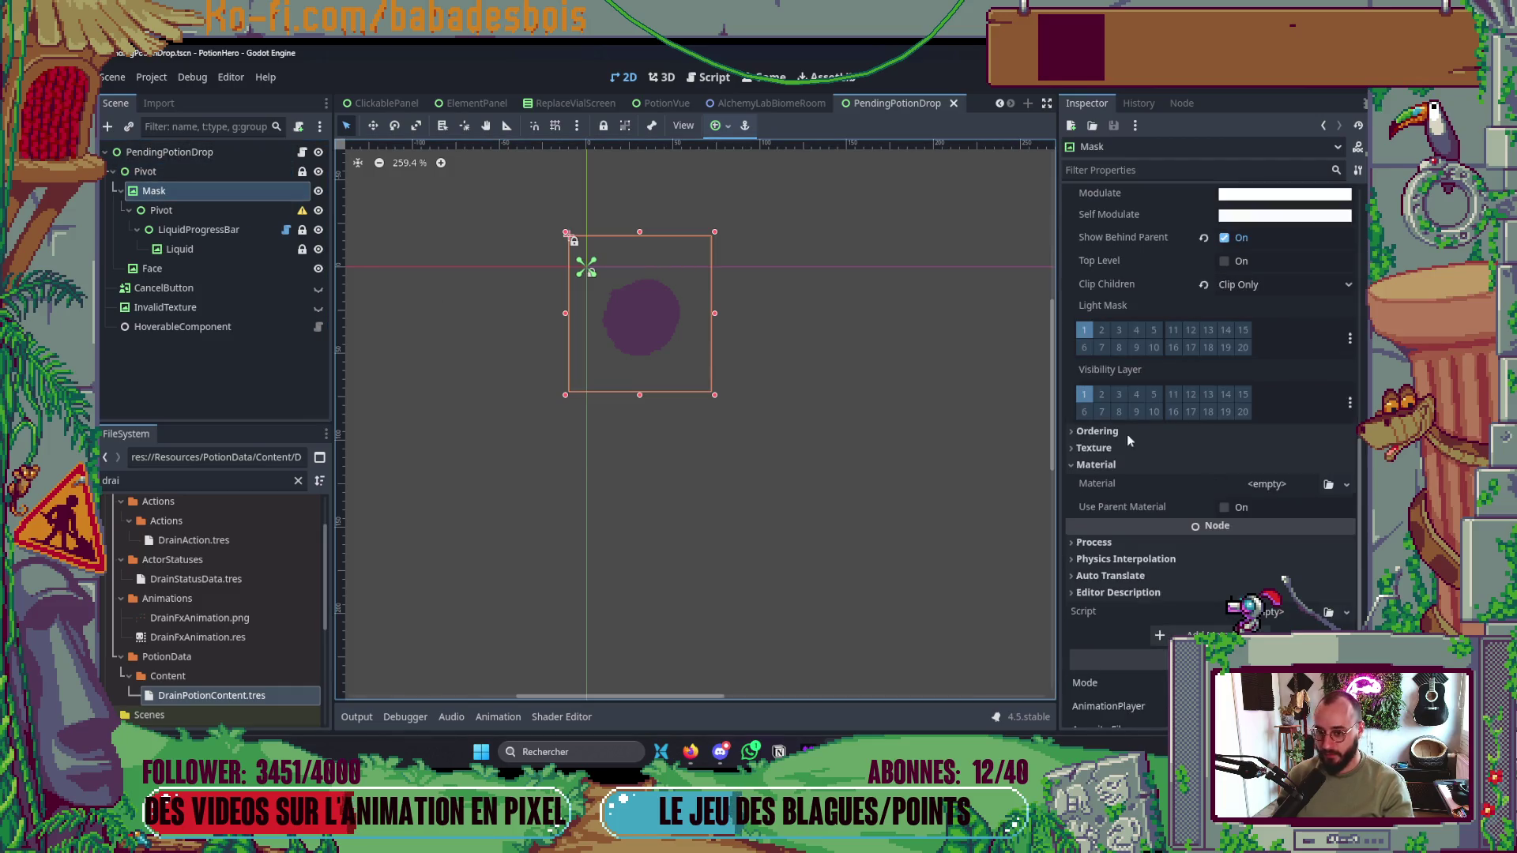
scroll(1222, 517, down, 2)
scroll(1245, 527, up, 4)
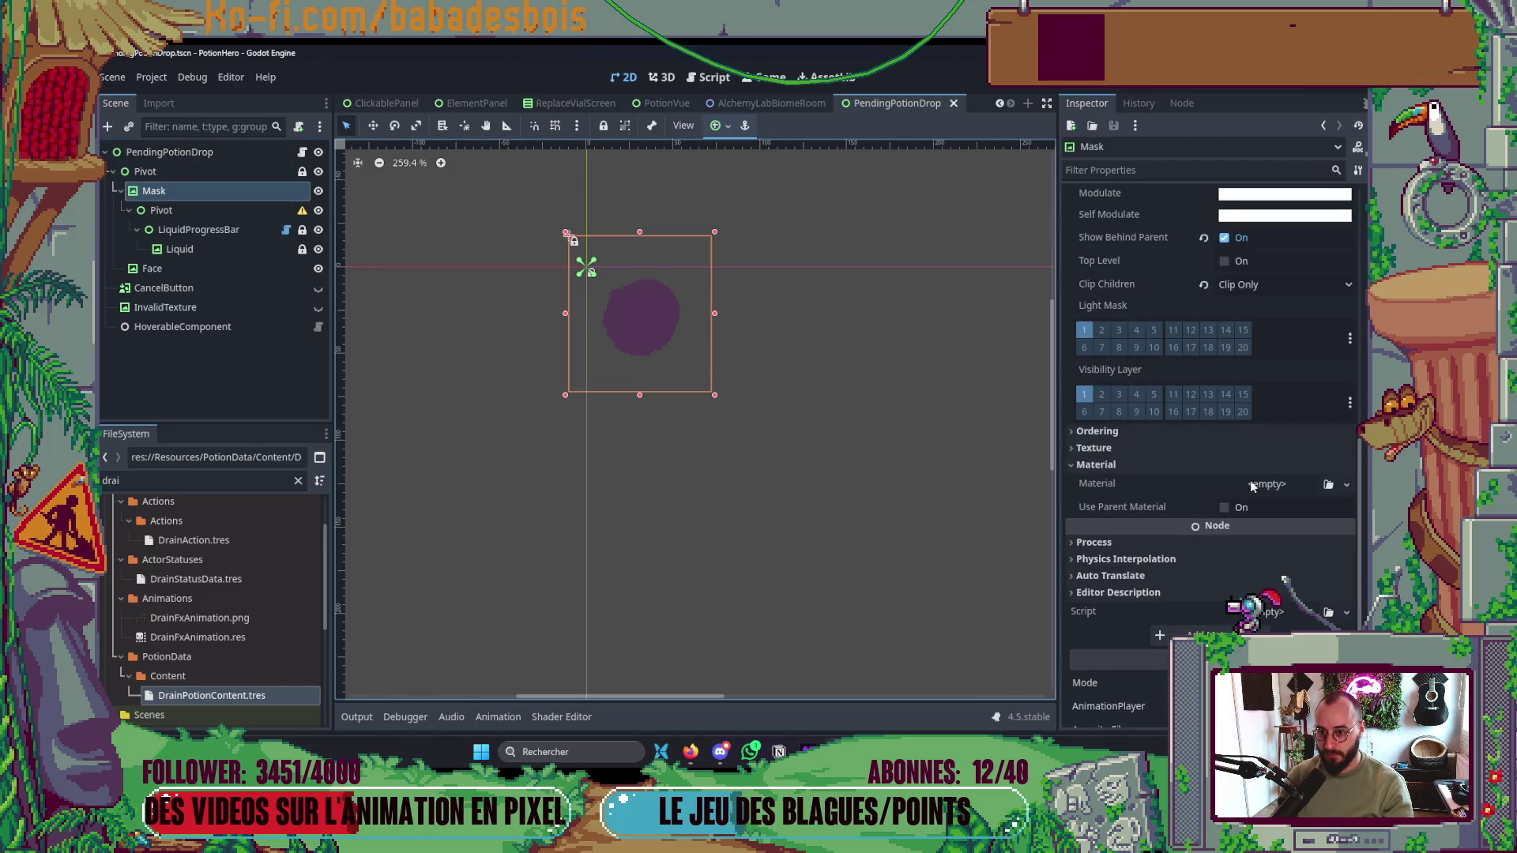
scroll(1235, 419, up, 2)
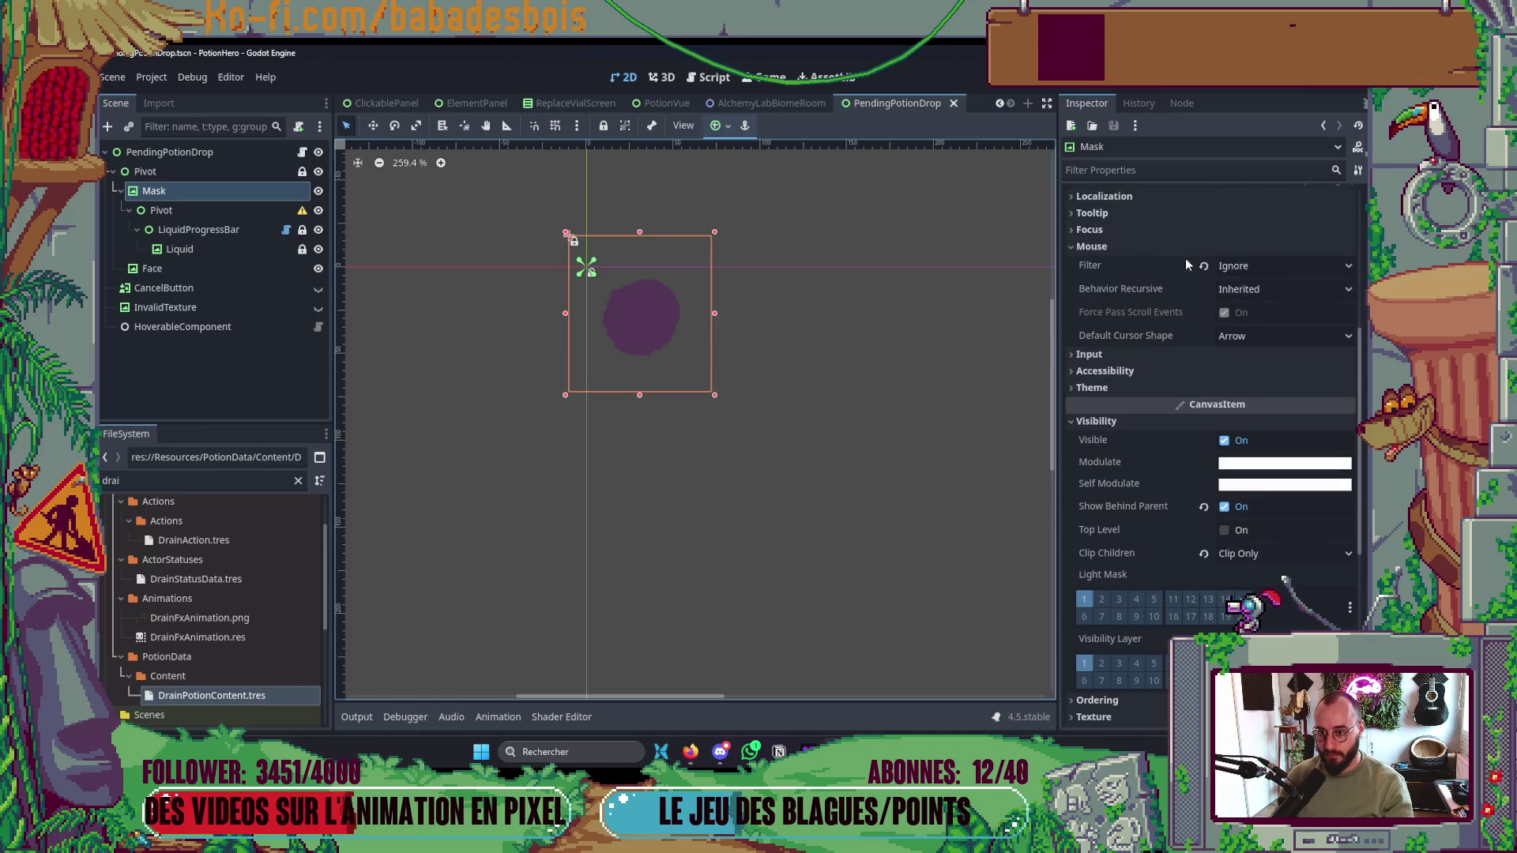
click(161, 307)
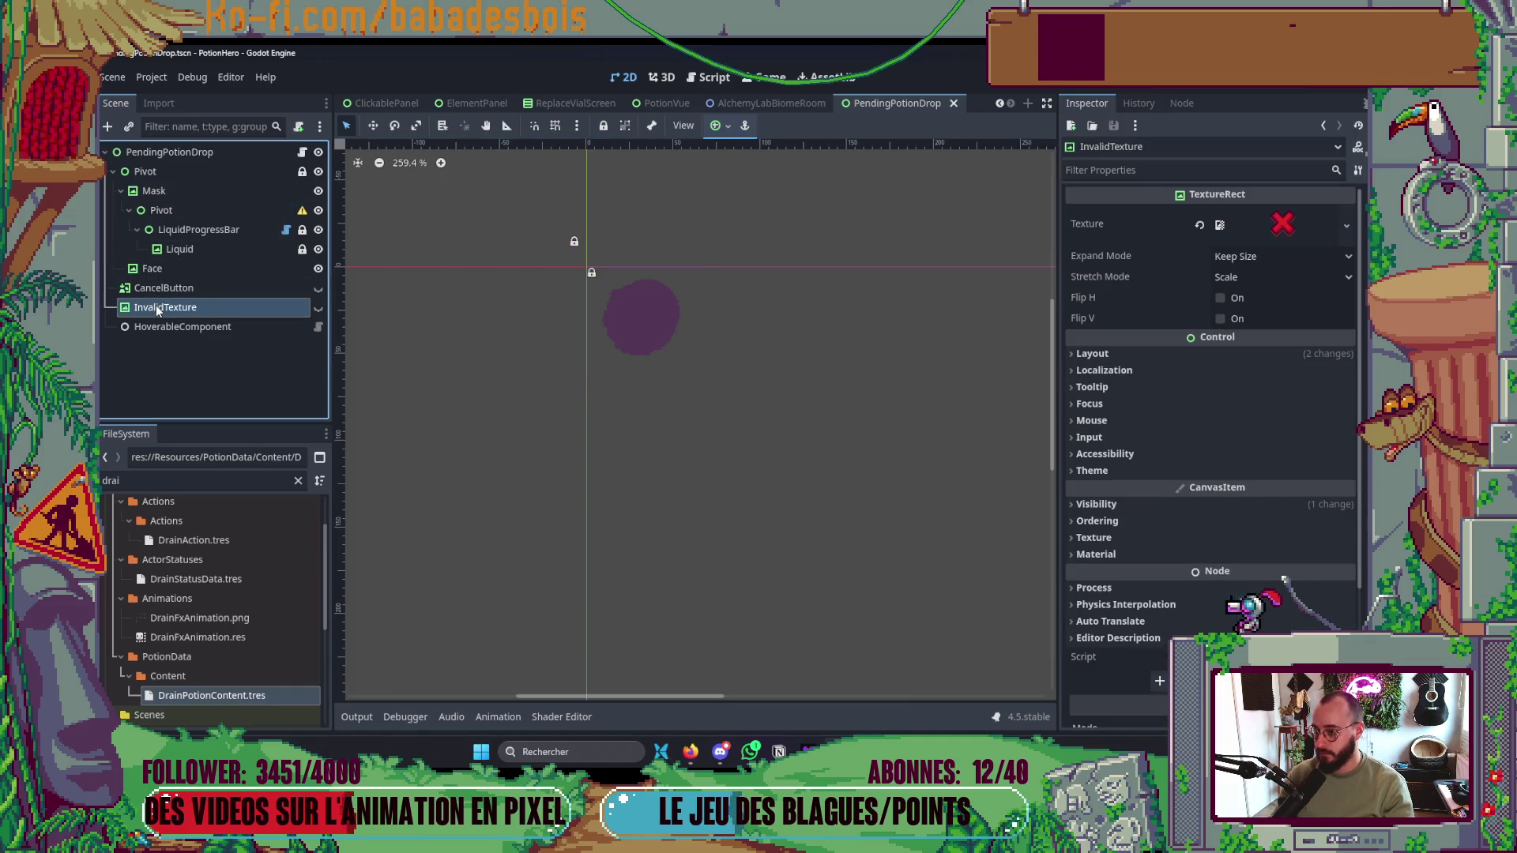
- Try Ignore on CancelButton's Mouse Filter, then undo it back to Stop
click(191, 289)
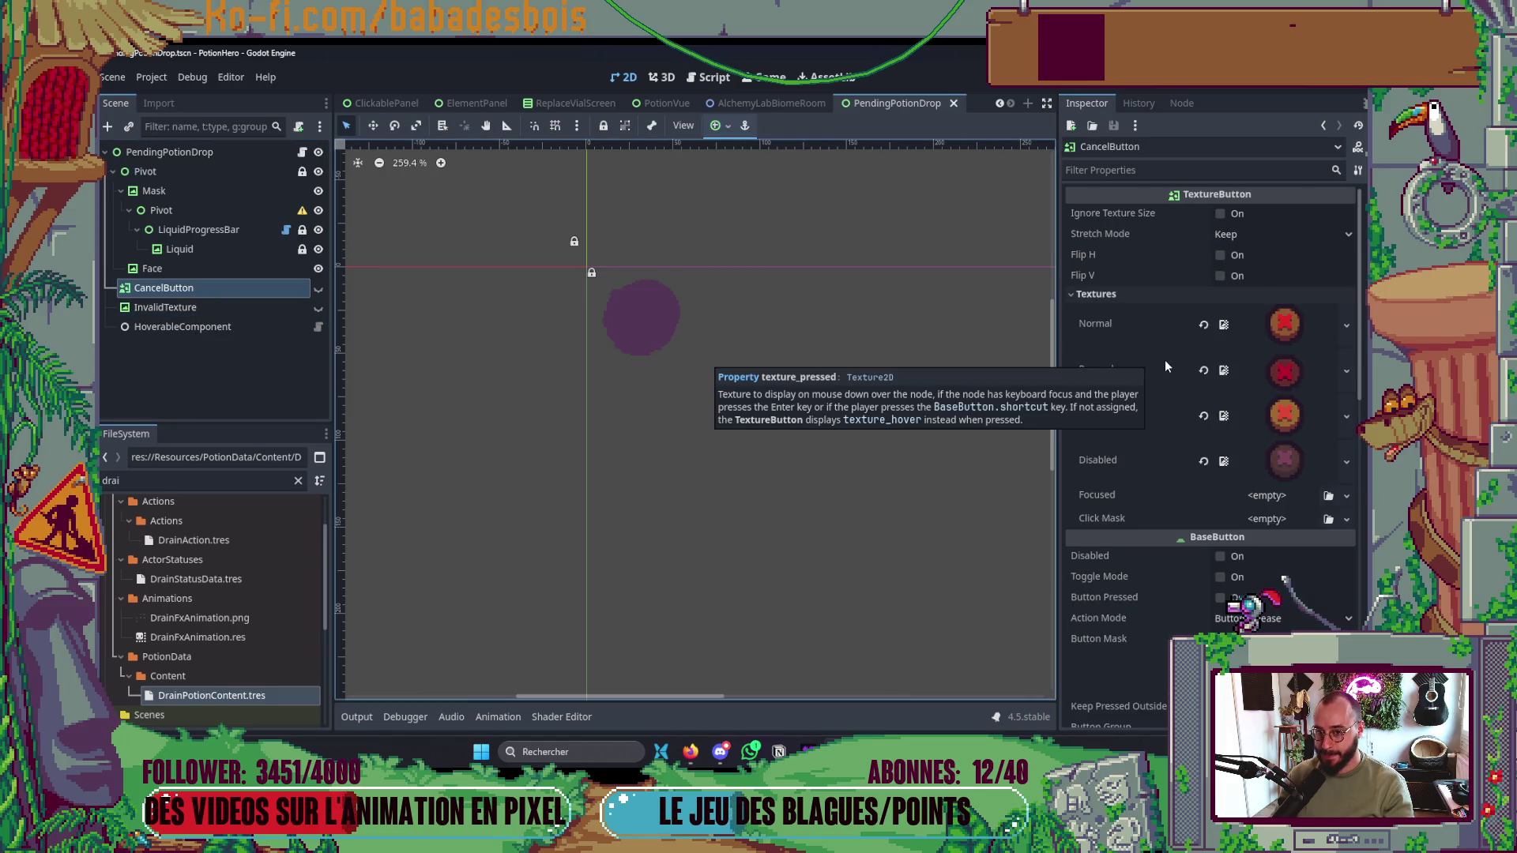
scroll(1164, 359, down, 10)
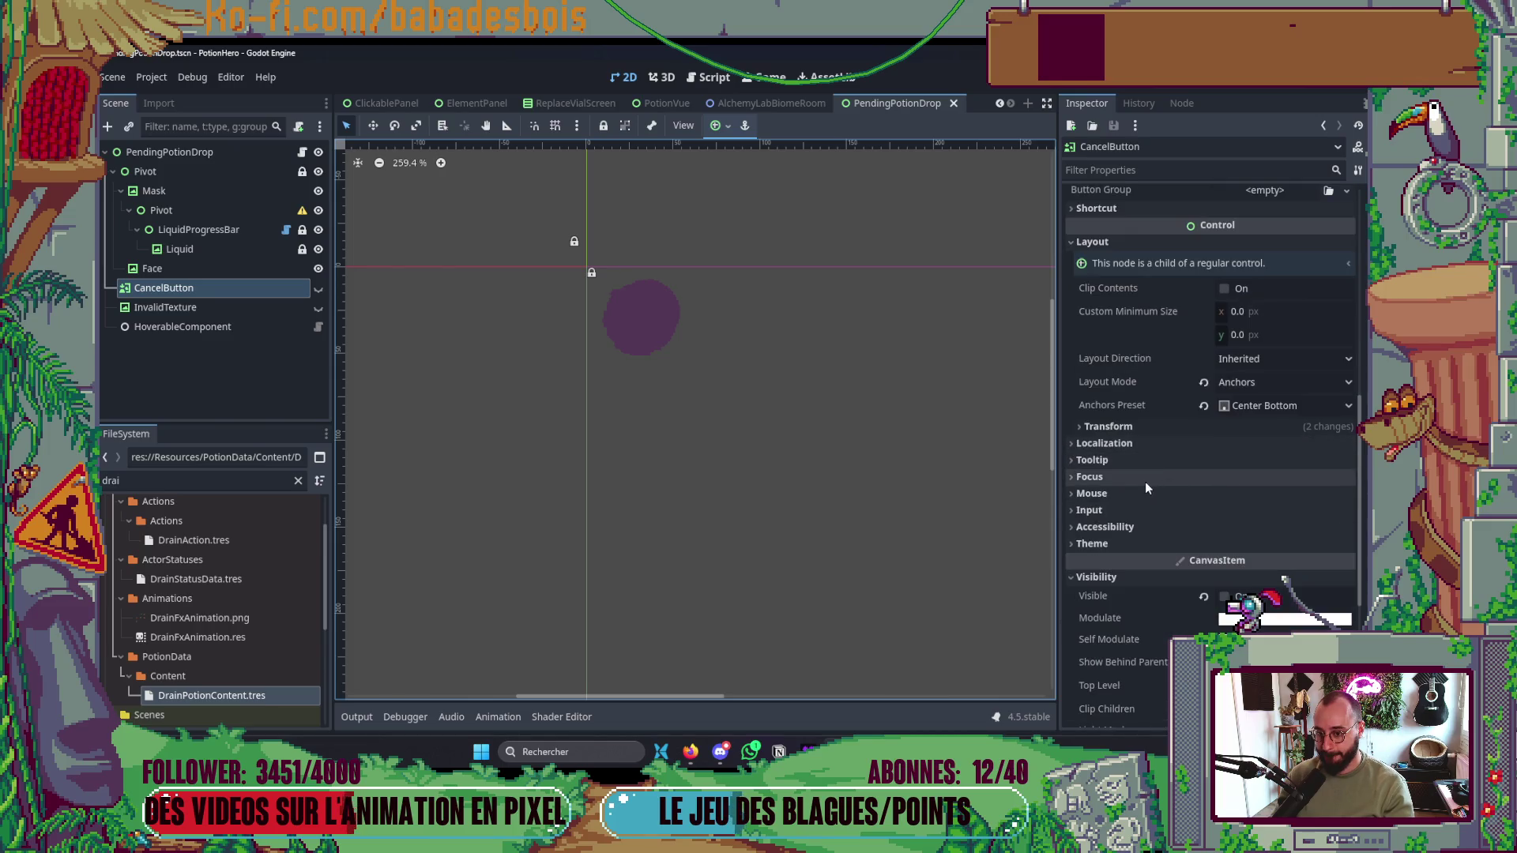
click(1282, 512)
click(1259, 571)
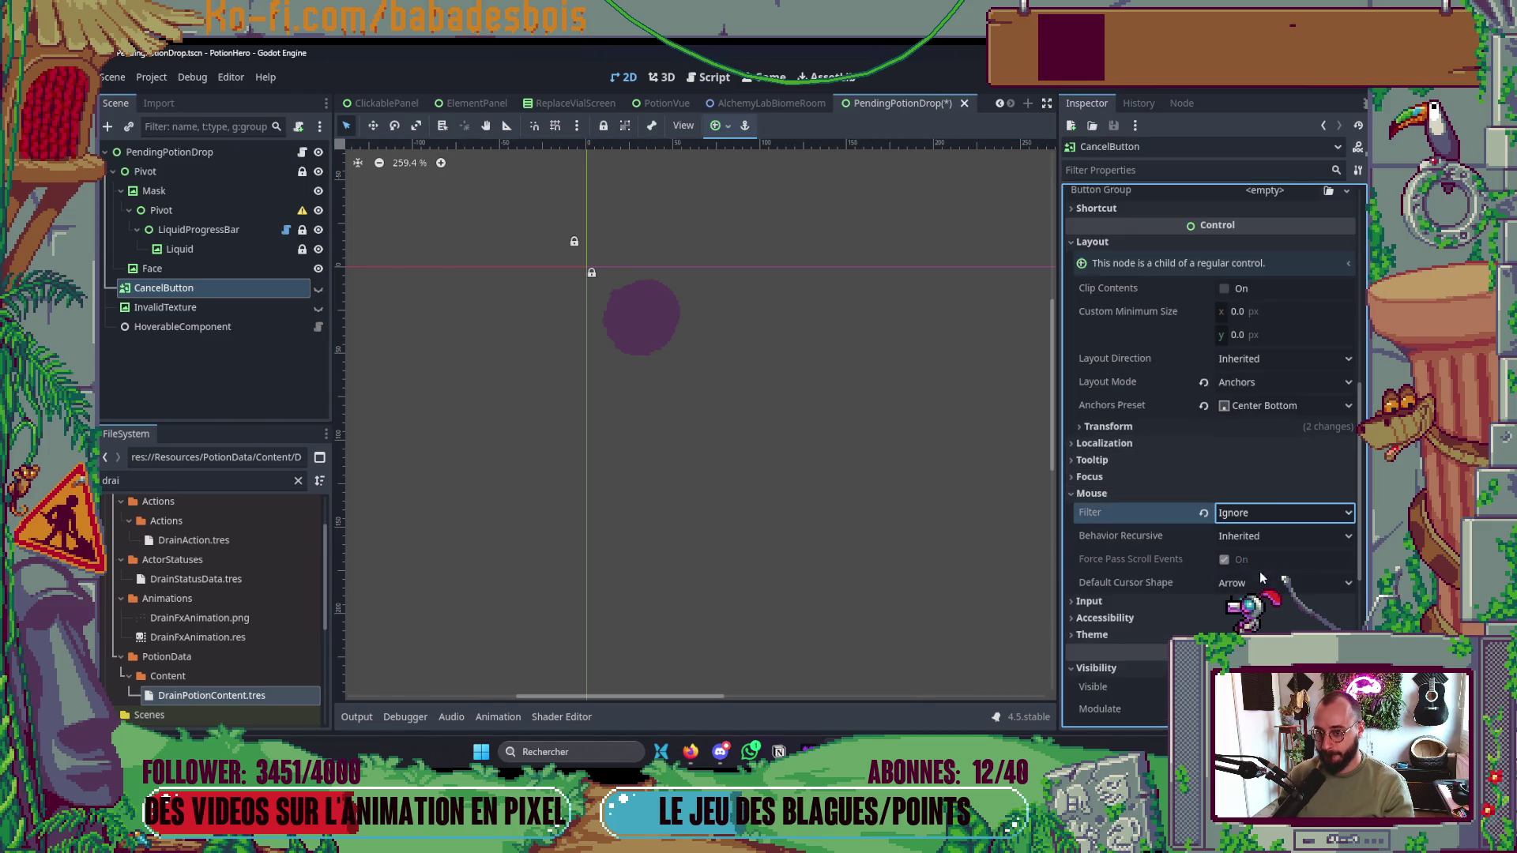
key(ctrl+z)
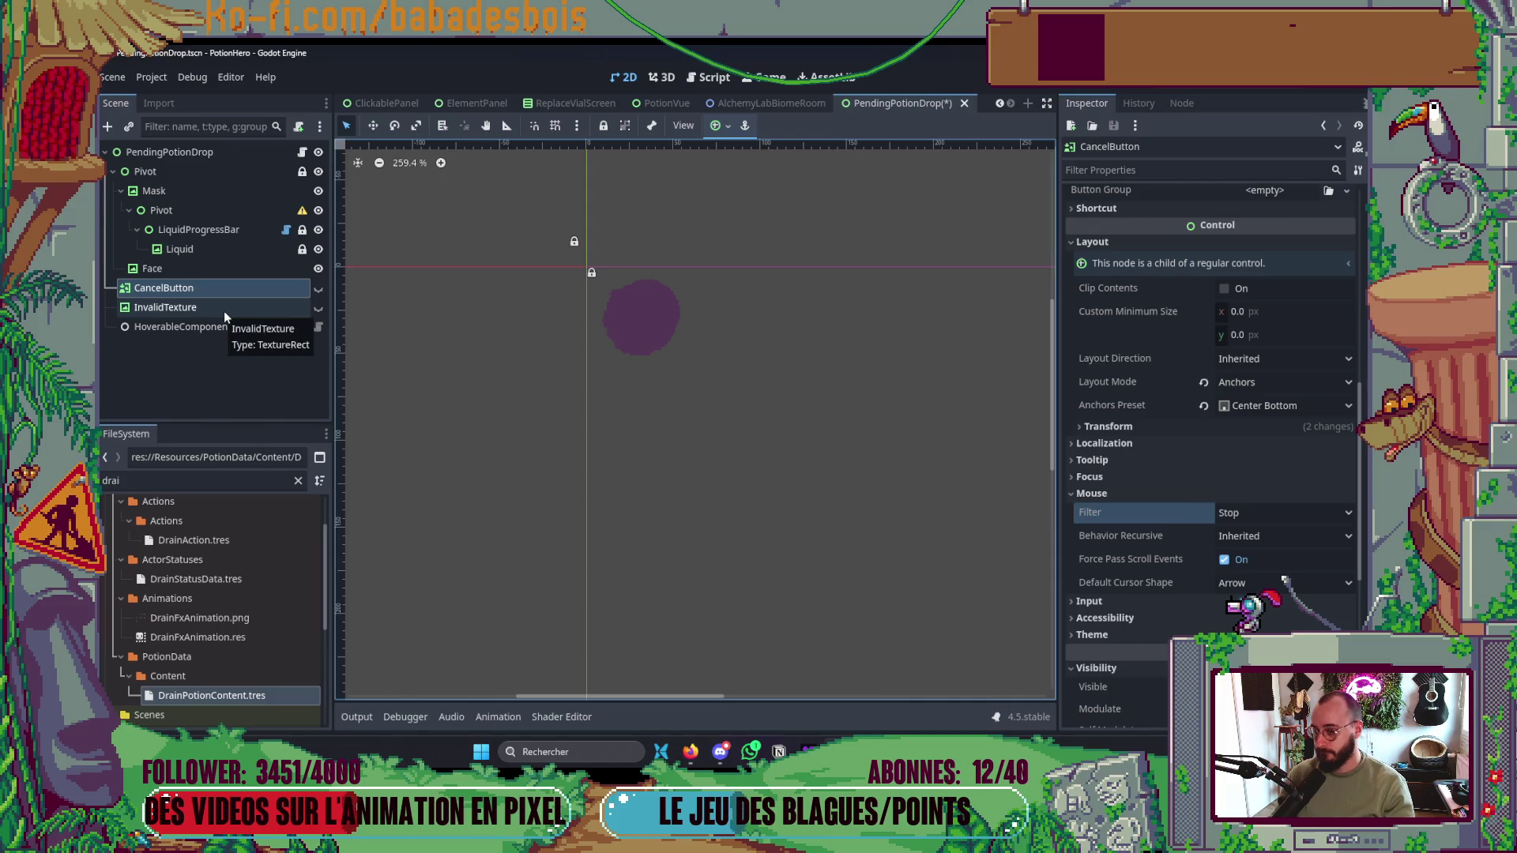
- Check InvalidTexture's Mouse Filter, duplicate the node and save the scene
click(216, 313)
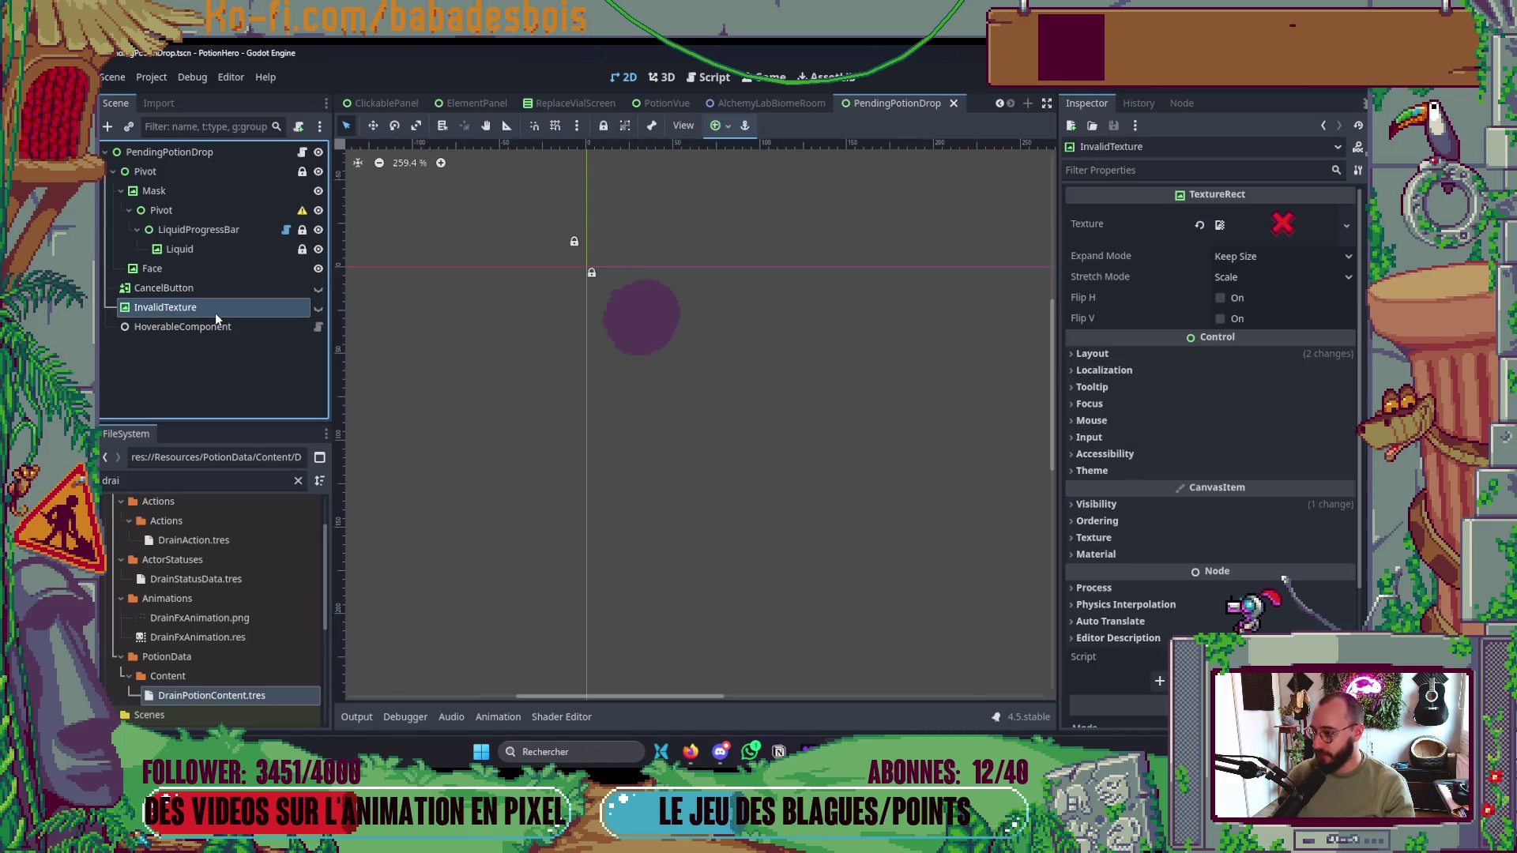
click(1145, 418)
click(1328, 439)
key(ctrl+d)
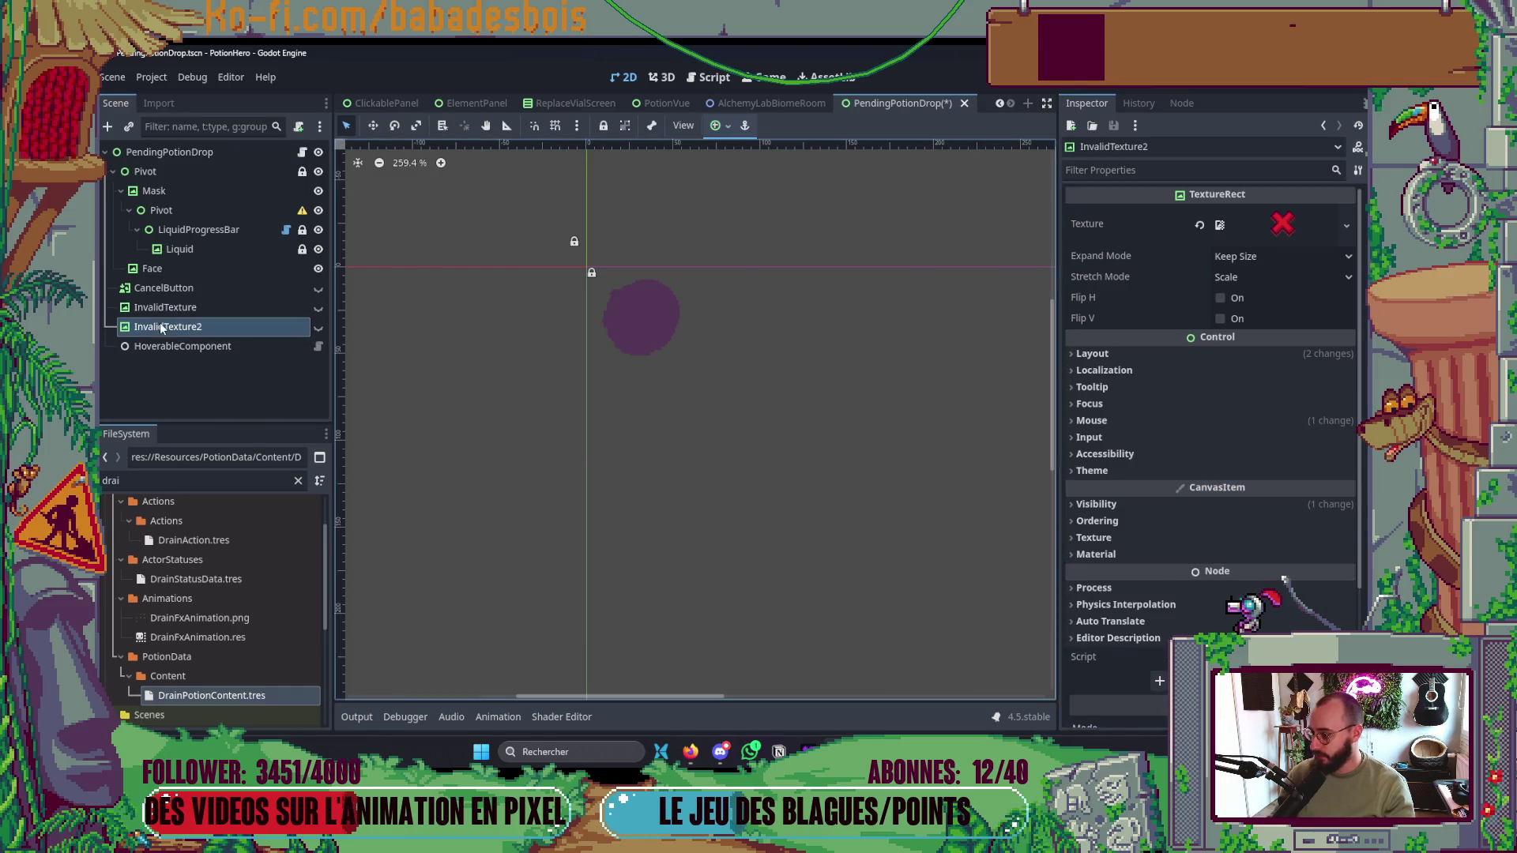
key(ctrl+s)
- Delete the stray InvalidTexture2 copy and launch a playtest with F6
click(215, 325)
key(Delete)
click(670, 428)
key(F6)
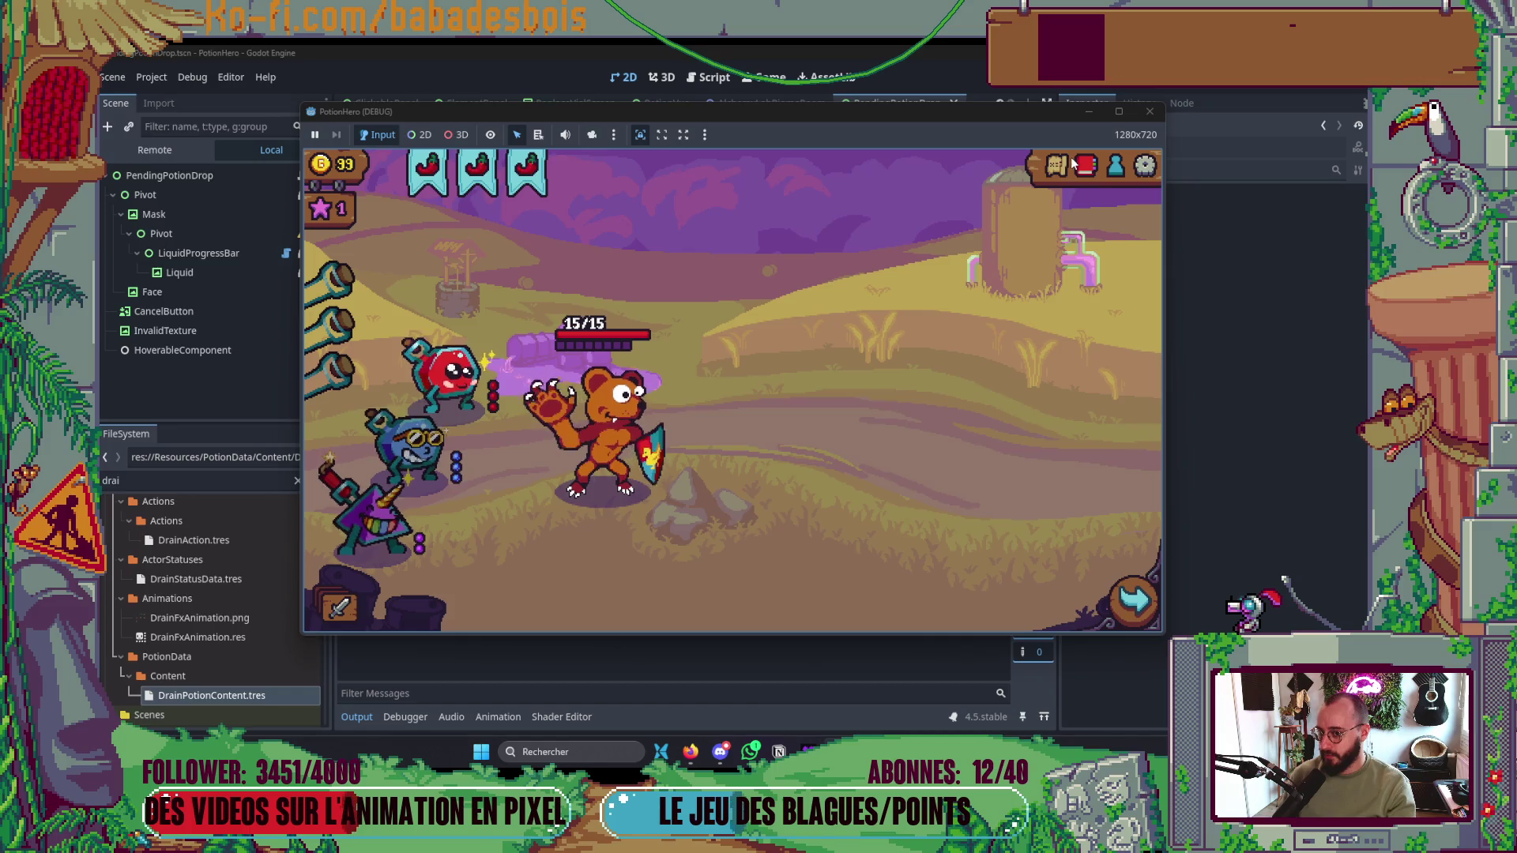
- Travel to the first room on the map and open the cauldron's mixing panel
click(1056, 166)
click(452, 448)
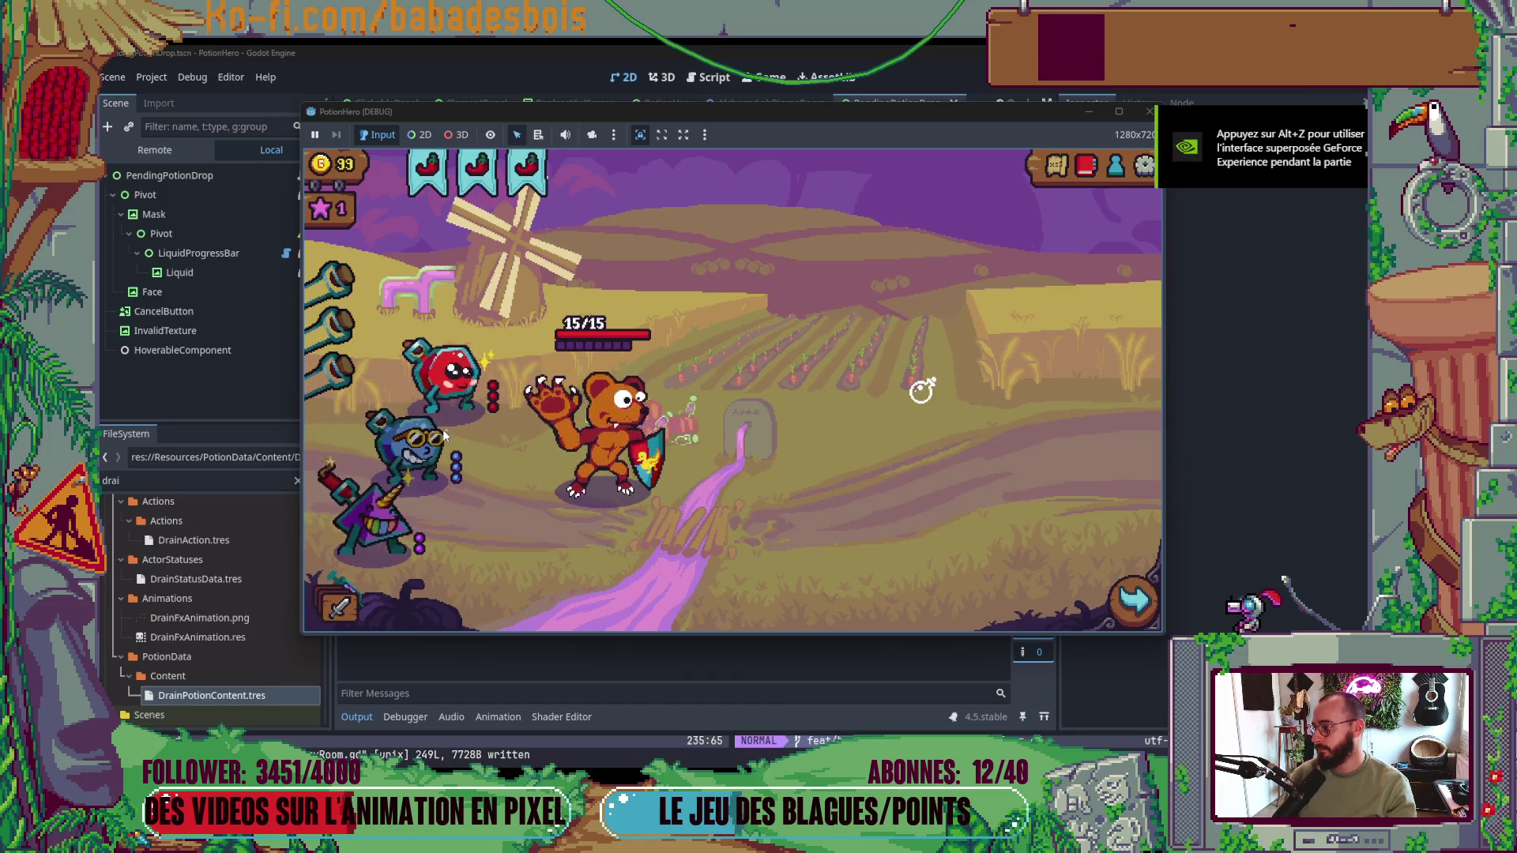
click(442, 429)
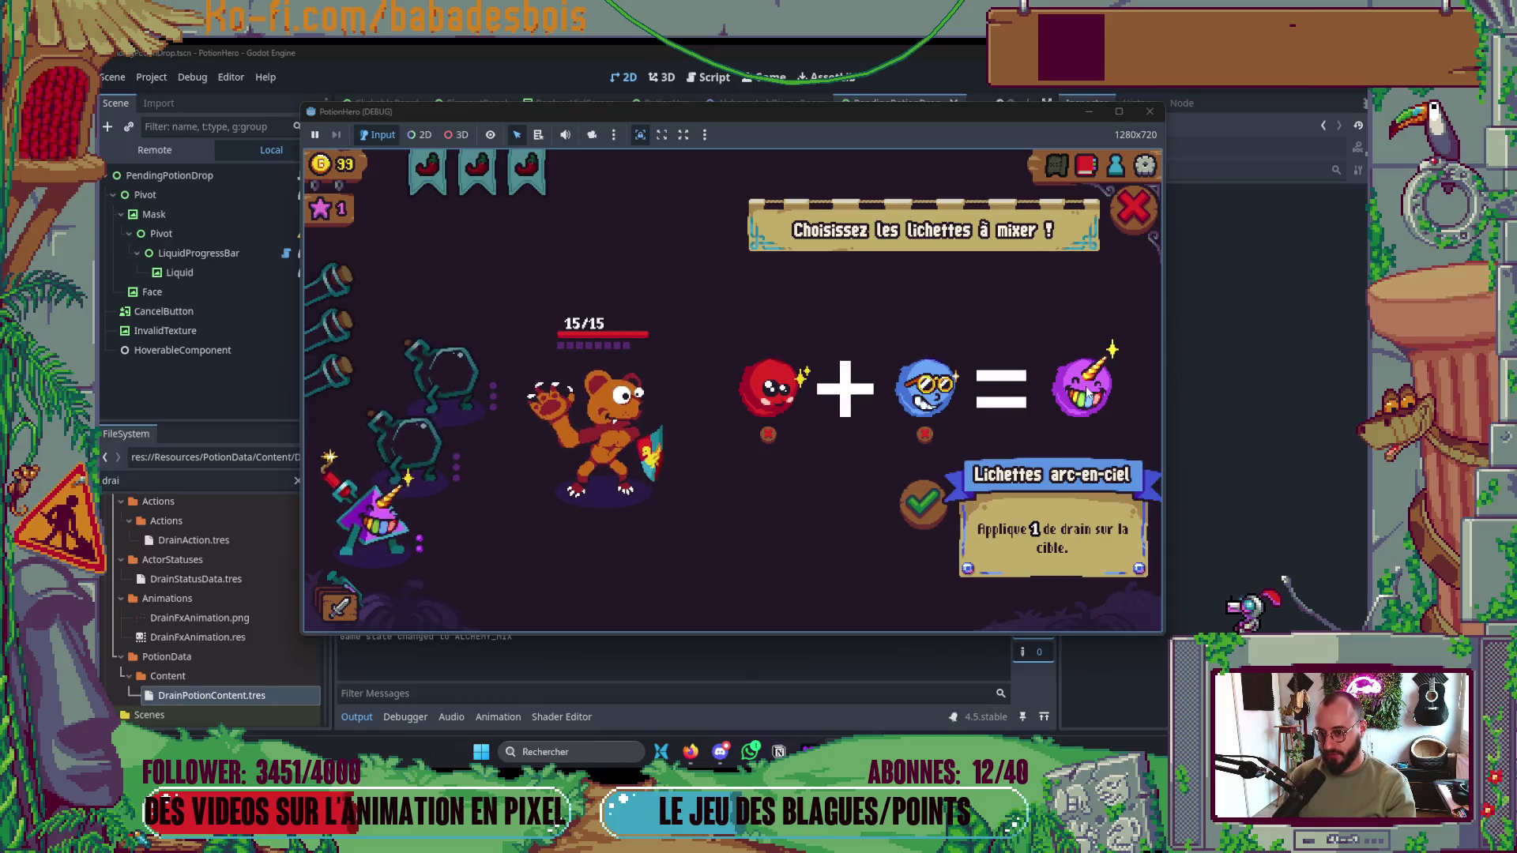
mouse_move(1085, 395)
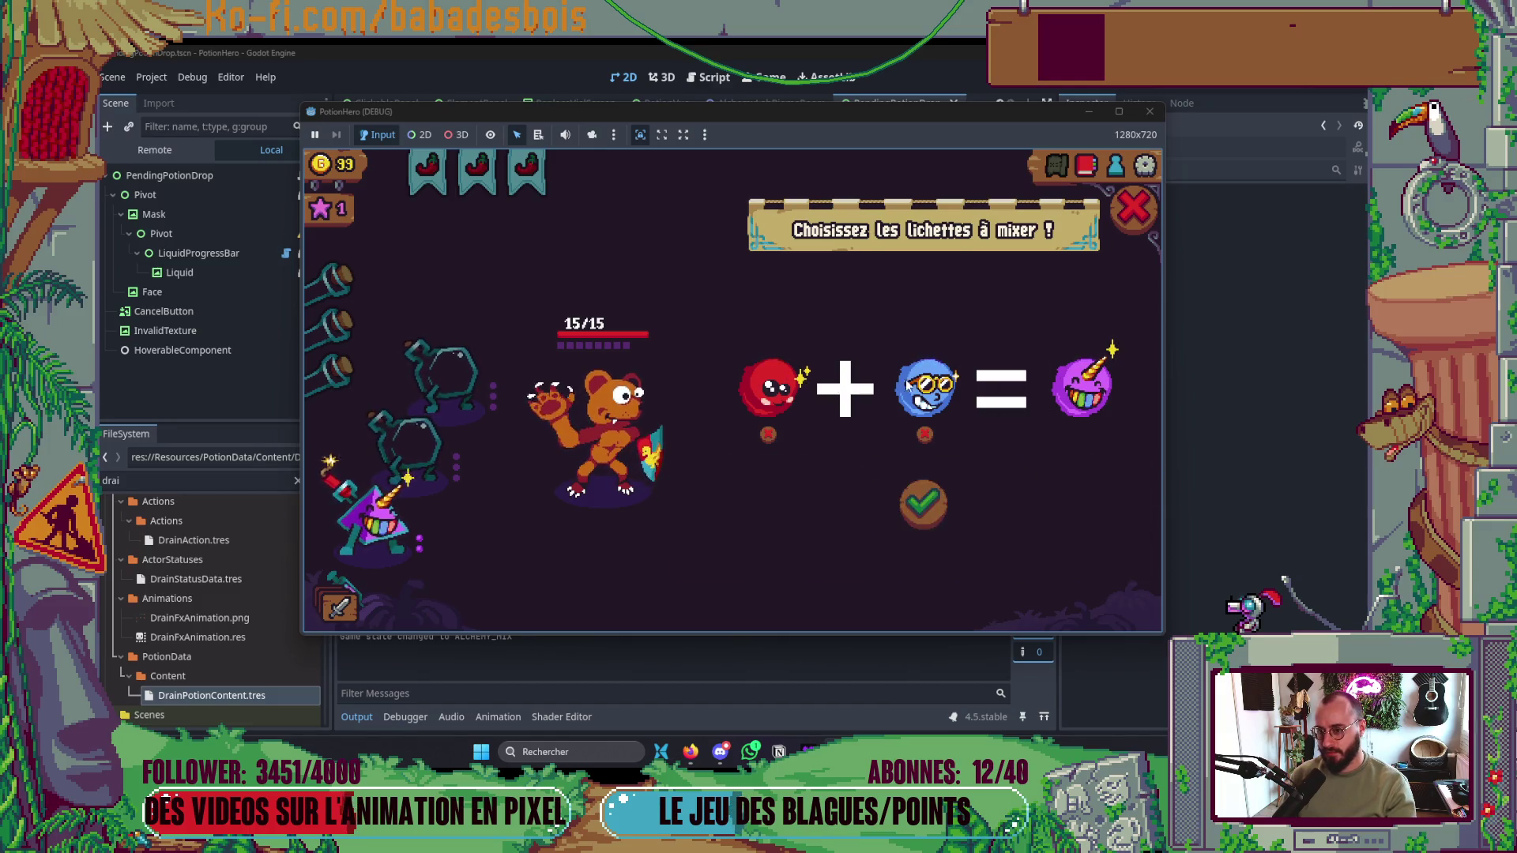
mouse_move(918, 427)
click(917, 501)
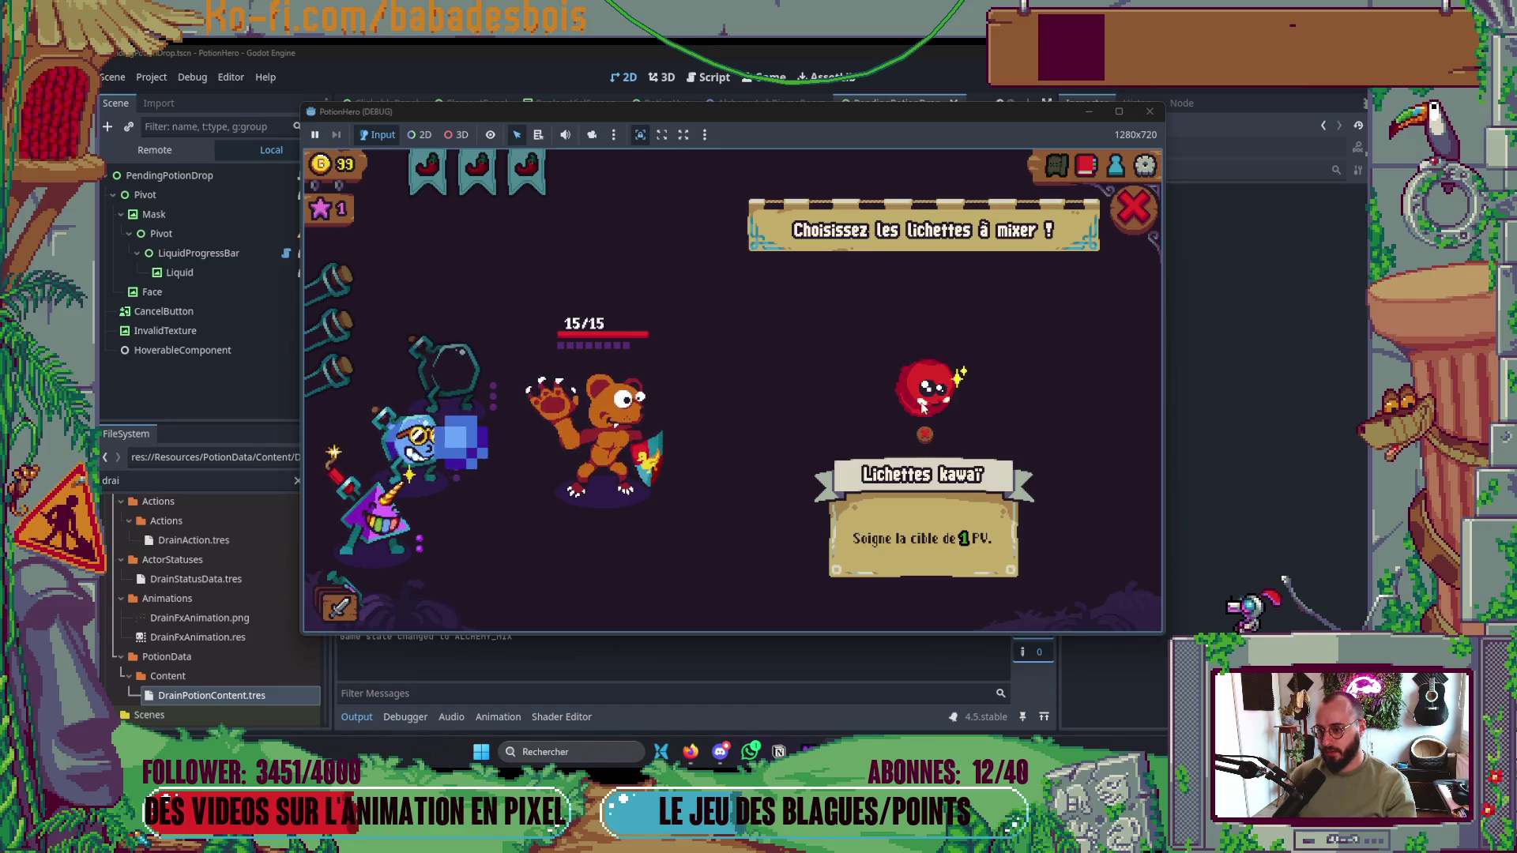
- Mix red and blue into the rainbow potion and bottle it in a party vial
click(446, 373)
click(409, 443)
click(929, 509)
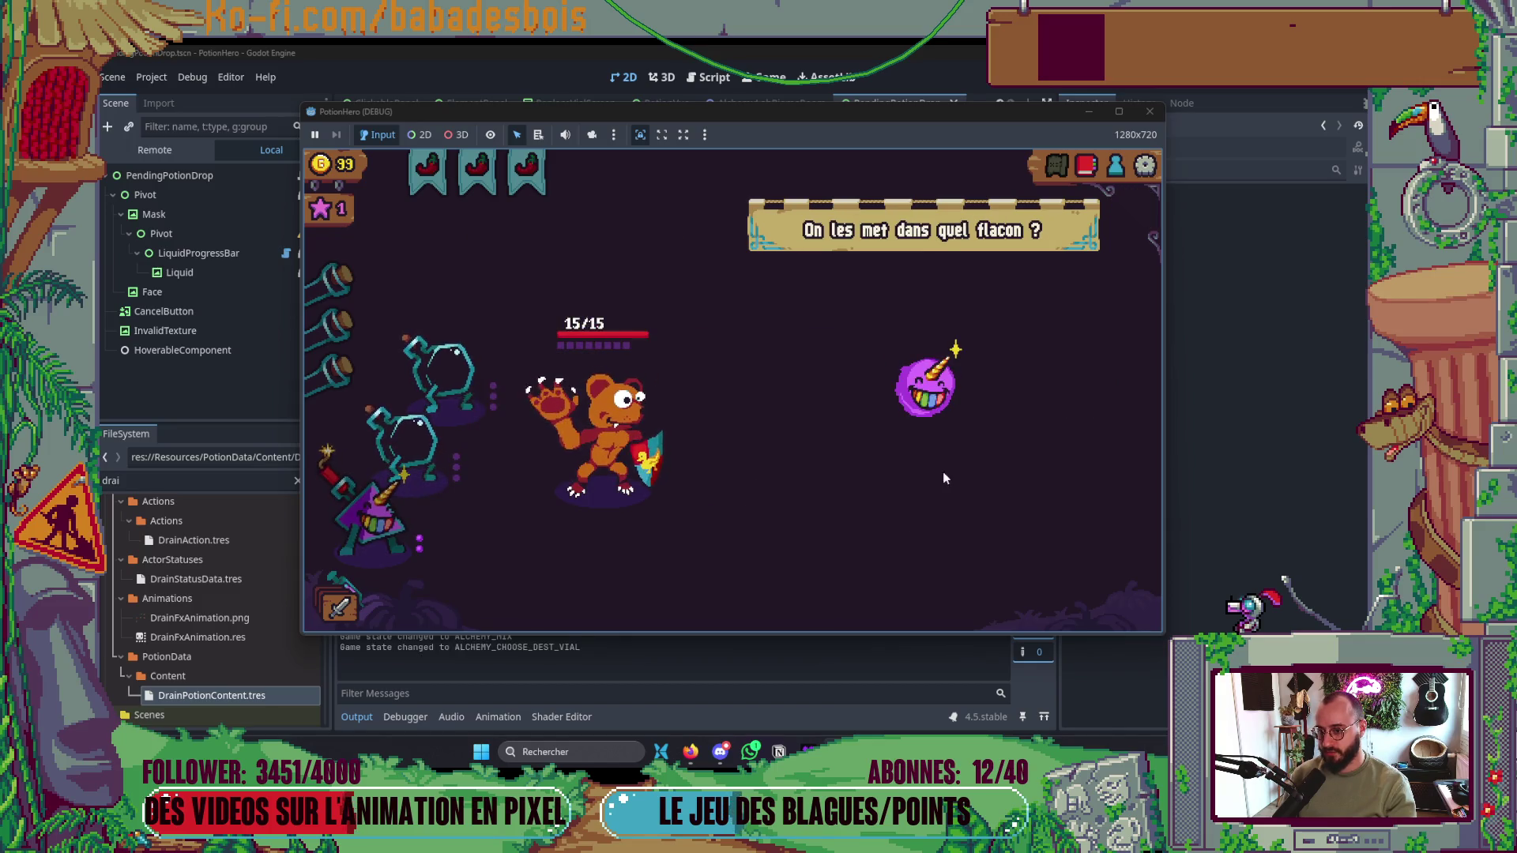
mouse_move(946, 403)
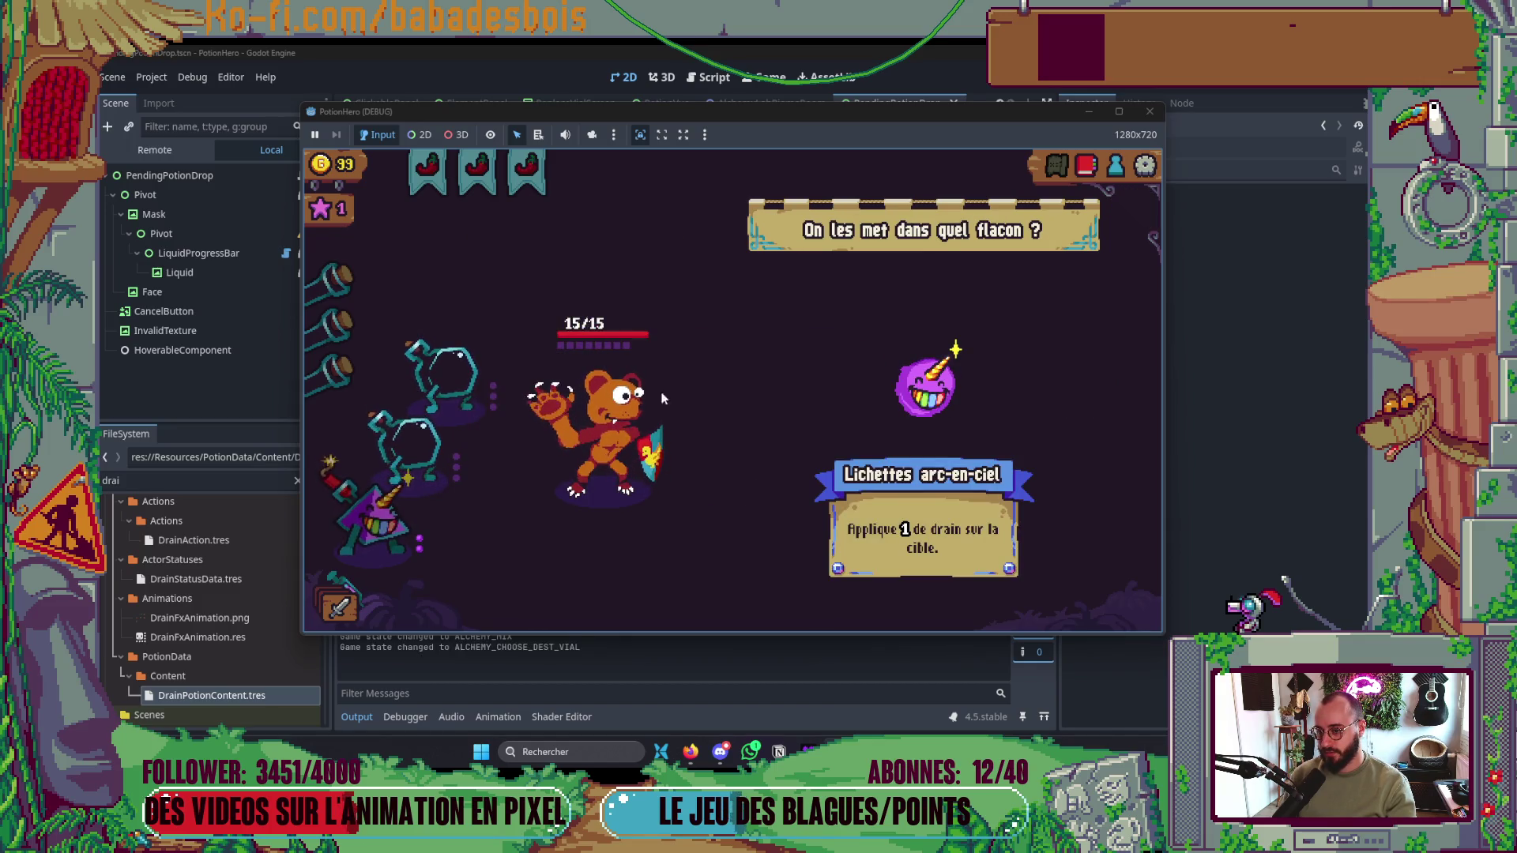
click(433, 375)
click(636, 427)
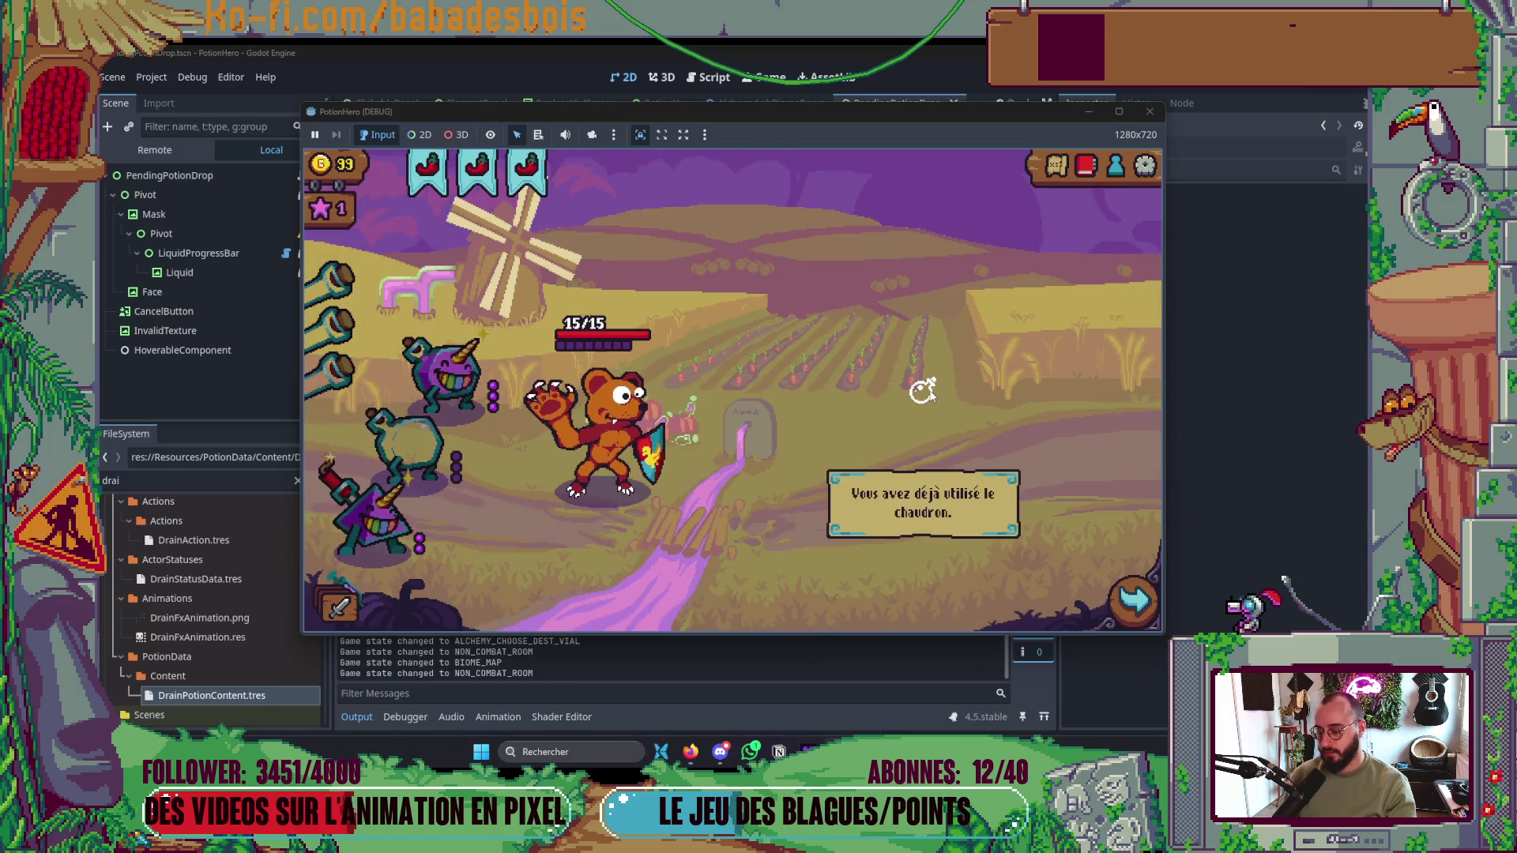
- Verify the cauldron refuses a second use
click(922, 390)
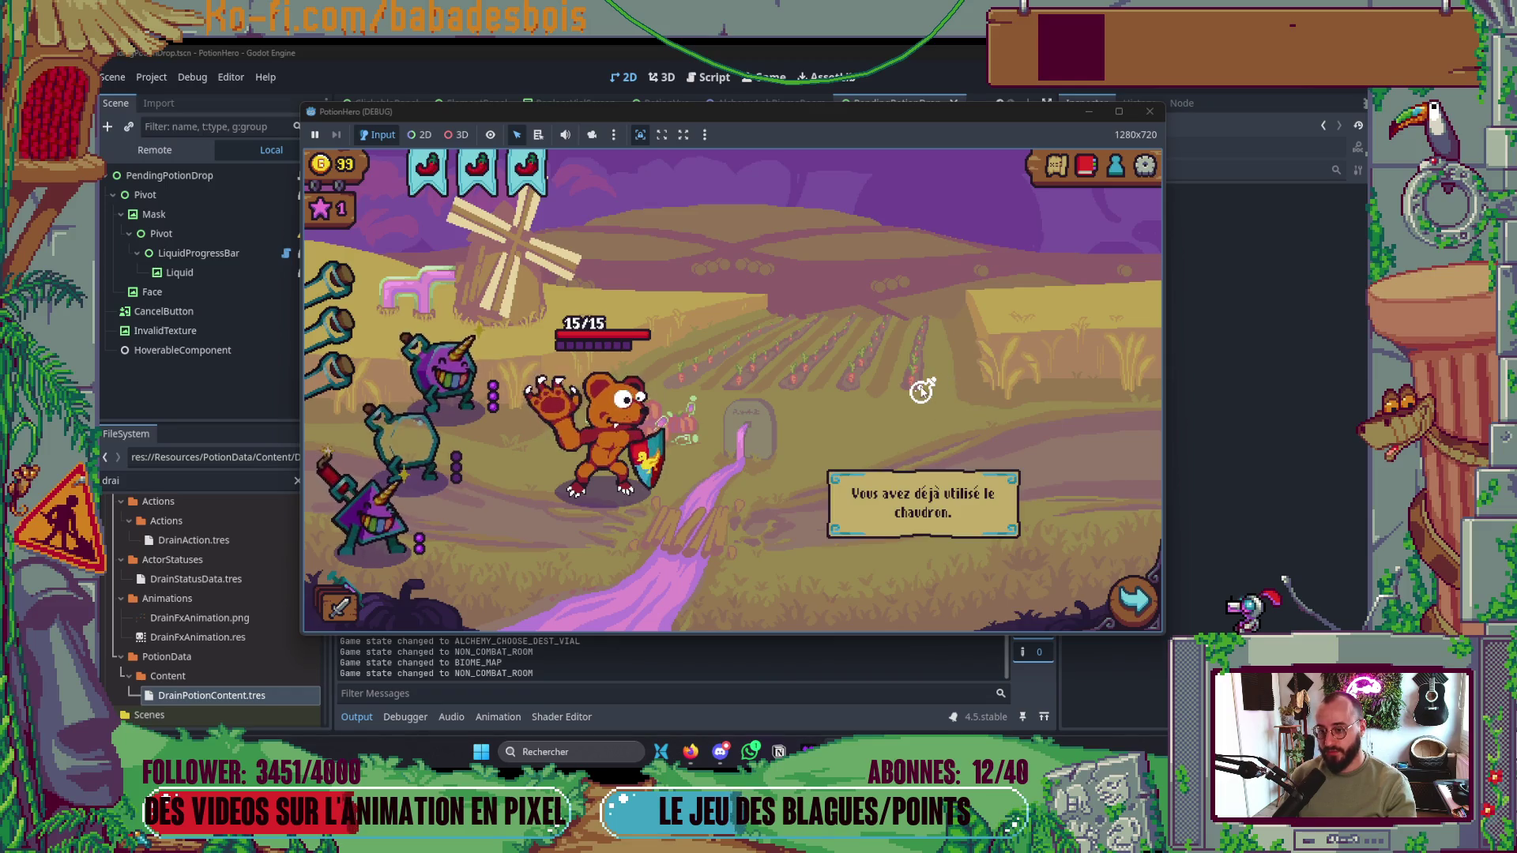
click(916, 391)
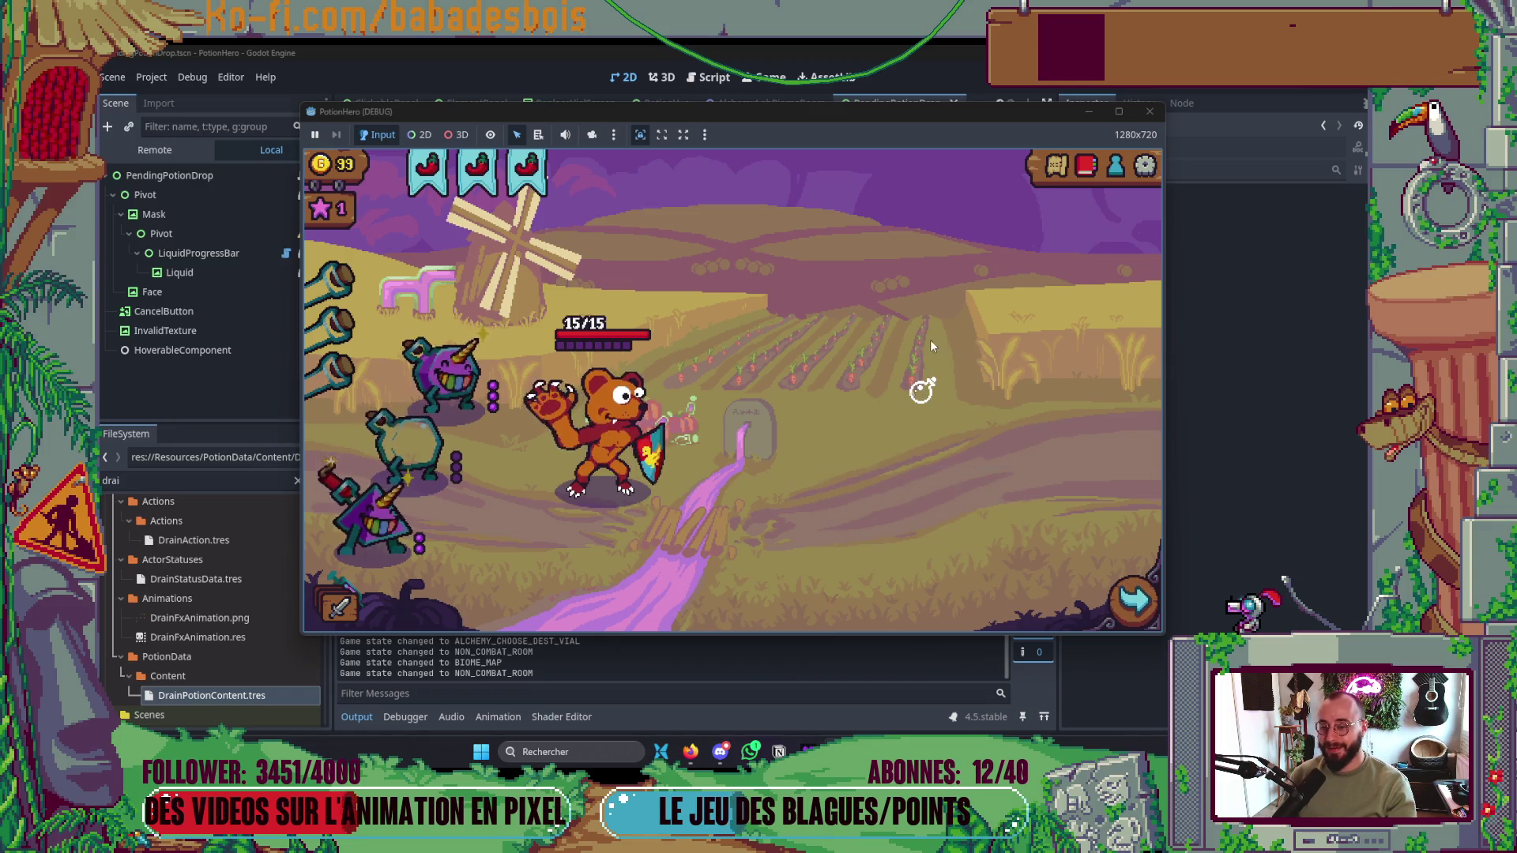
click(923, 389)
click(923, 390)
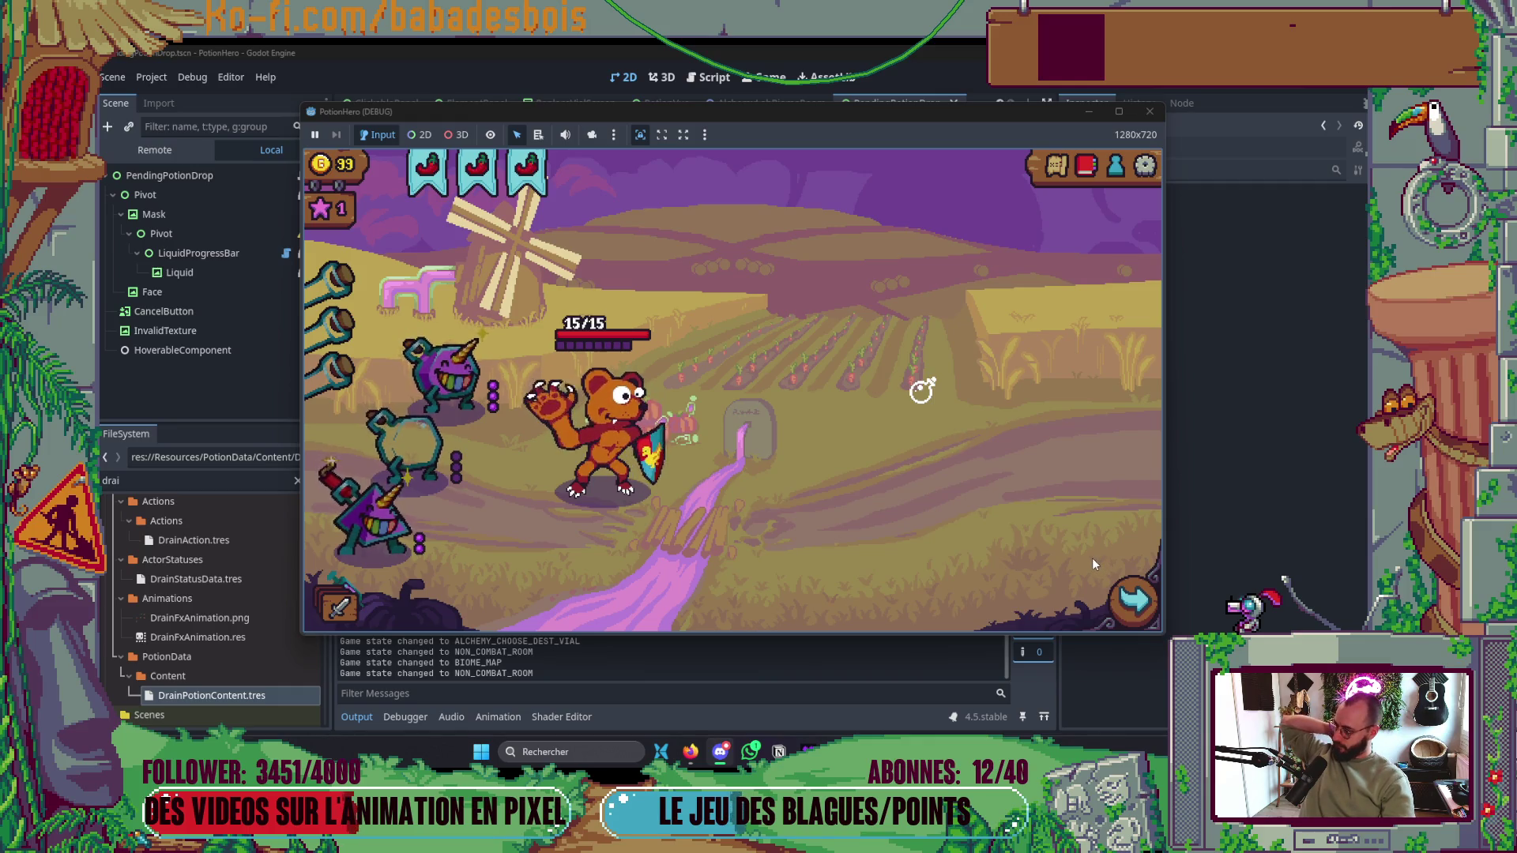
- Travel to the campfire room, take the Bidon Multicolore refill, and pick the next room
click(1117, 606)
click(512, 419)
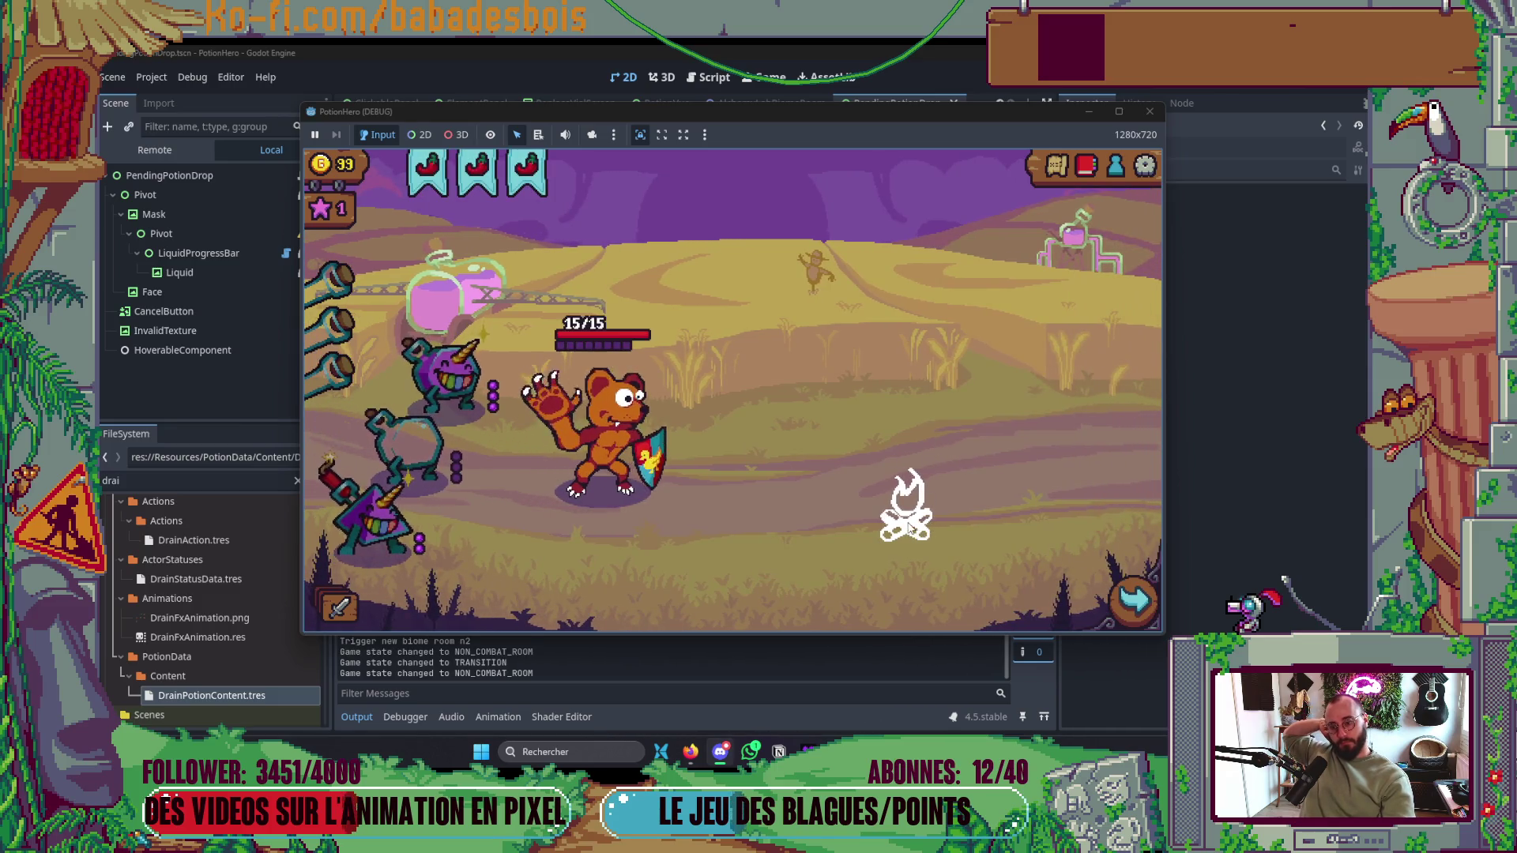
click(917, 517)
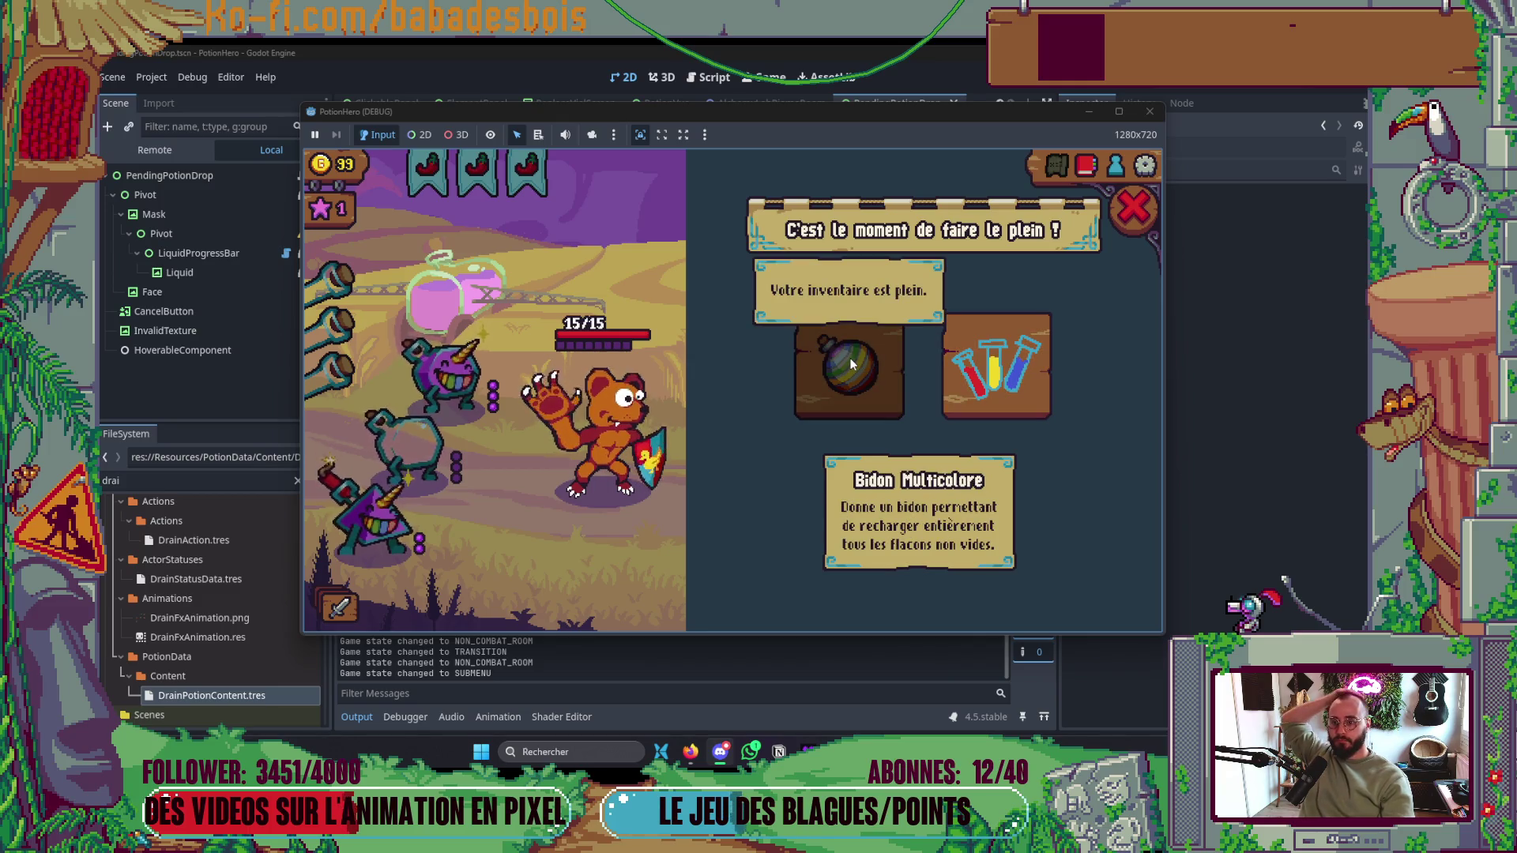
click(860, 376)
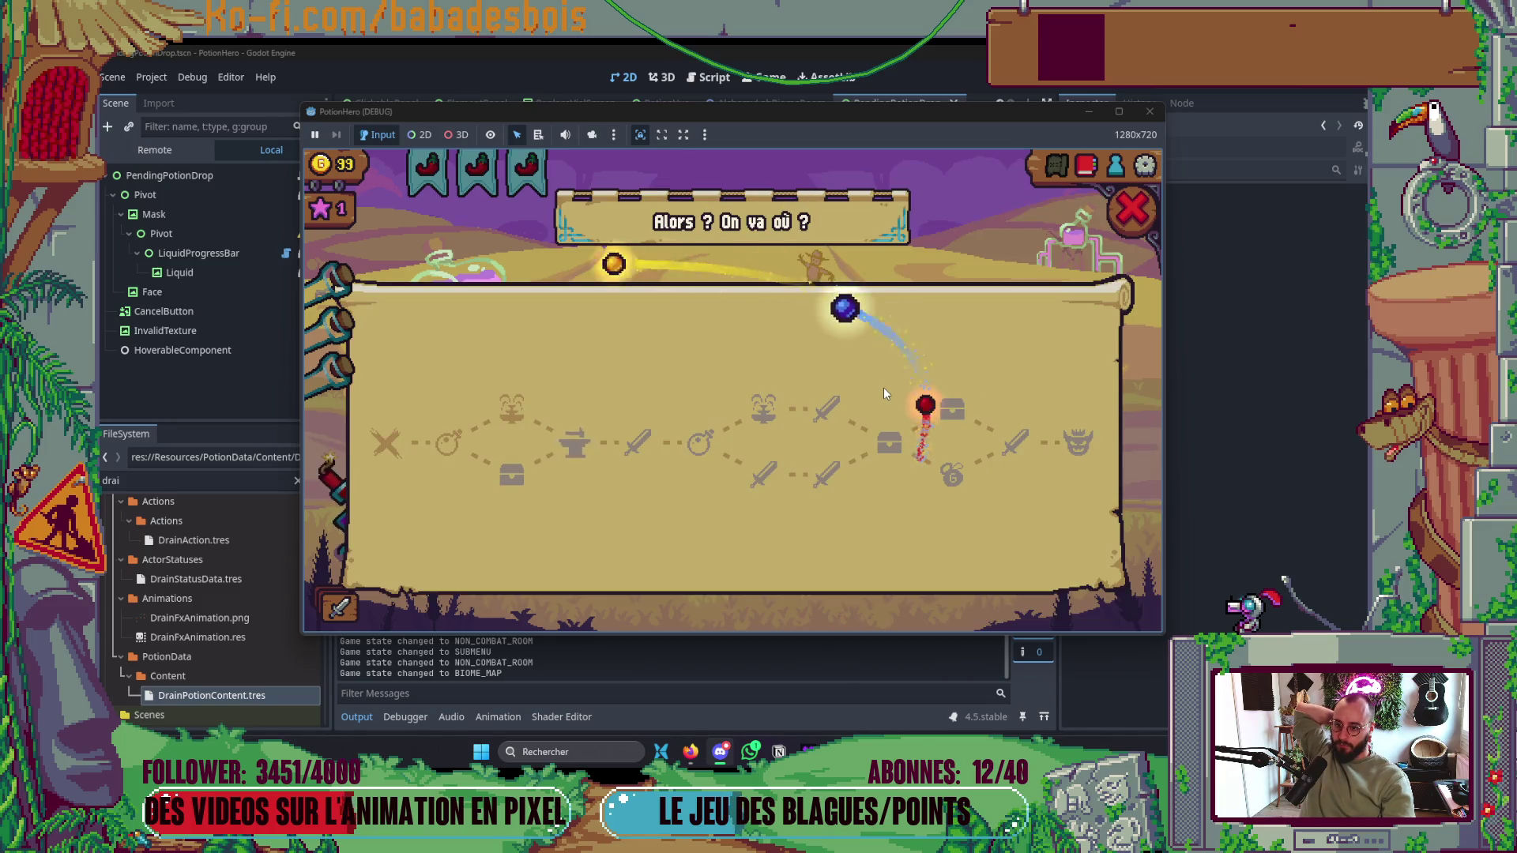
click(577, 458)
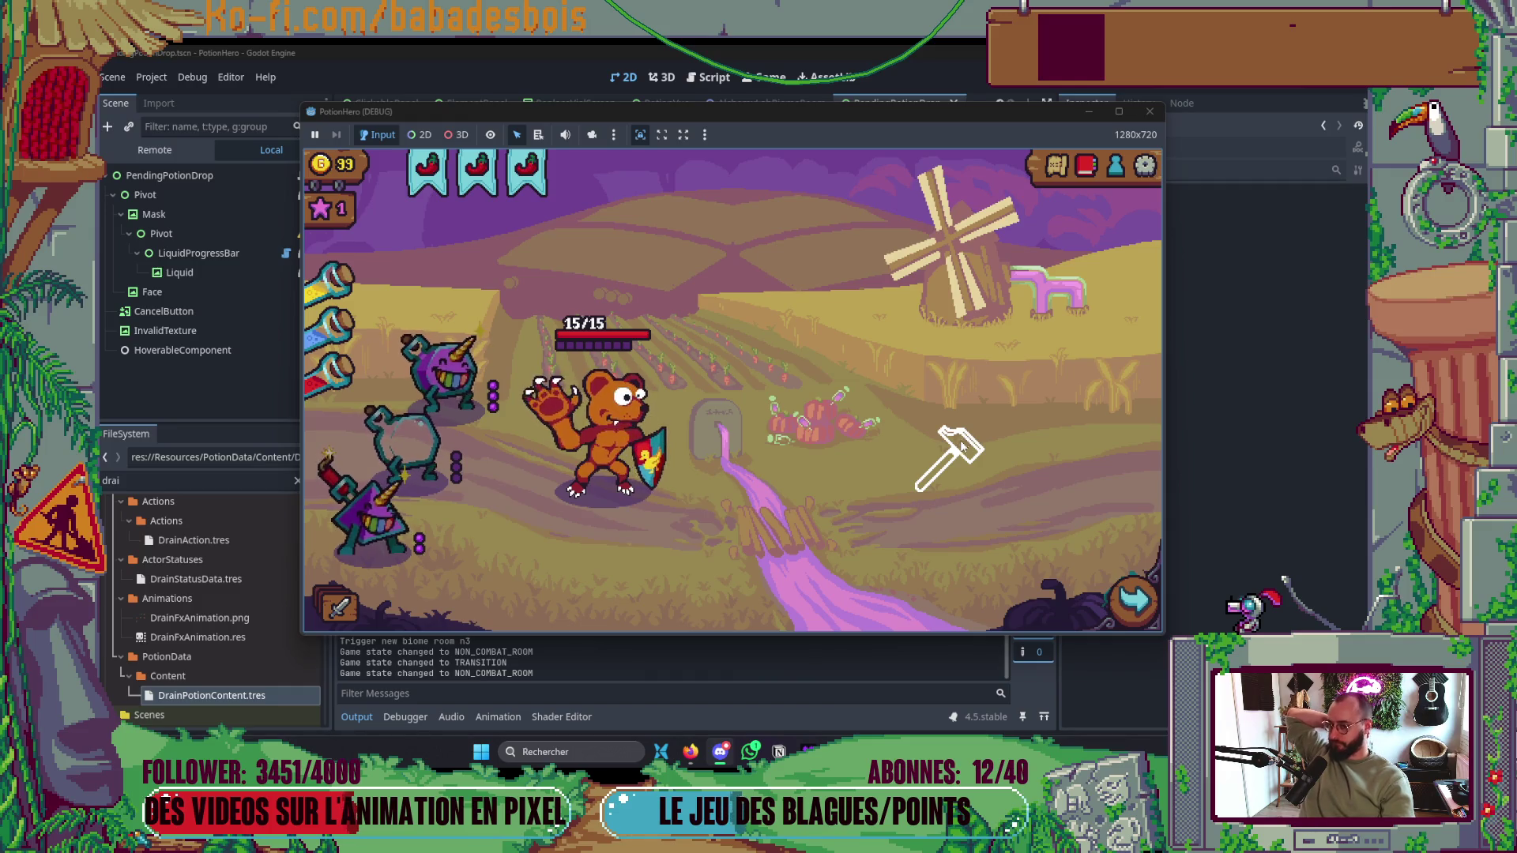
- At the forge, preview Détruire, upgrade the first shield action via Améliorer, close the forge, and open the map
click(952, 452)
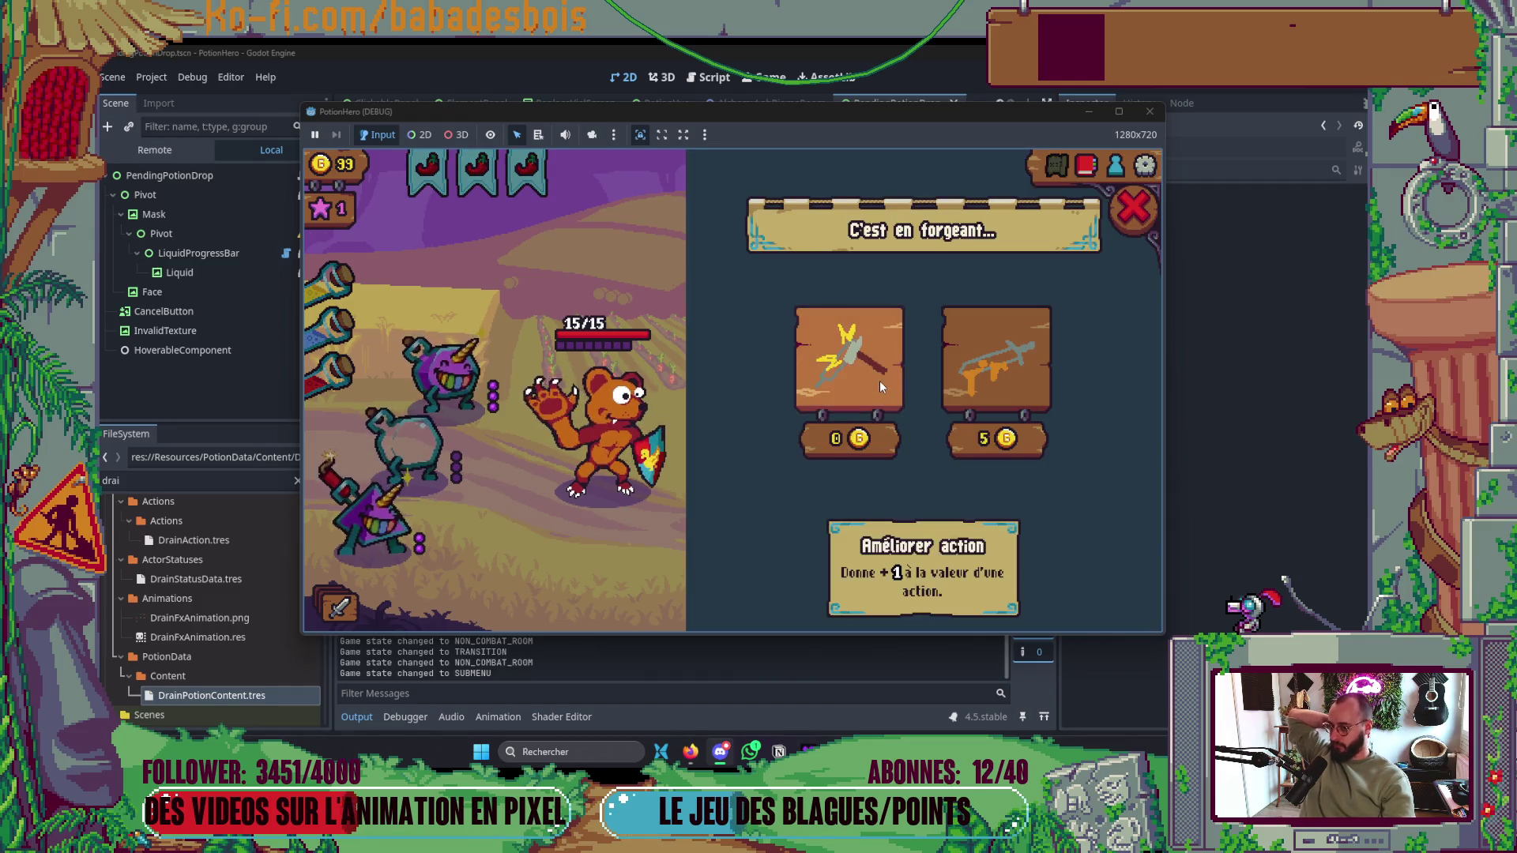
mouse_move(1041, 390)
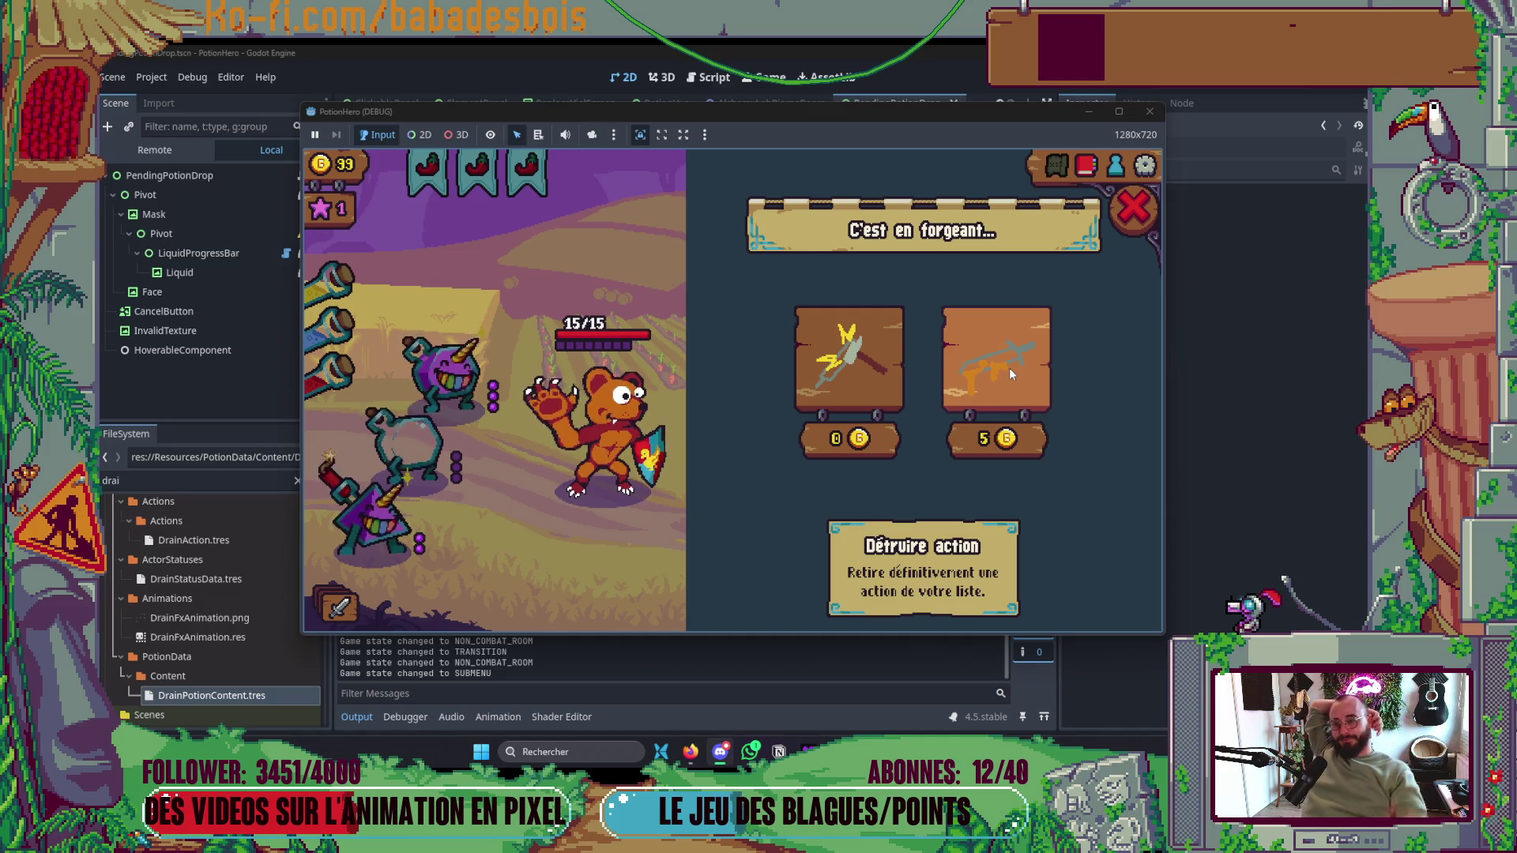
click(972, 388)
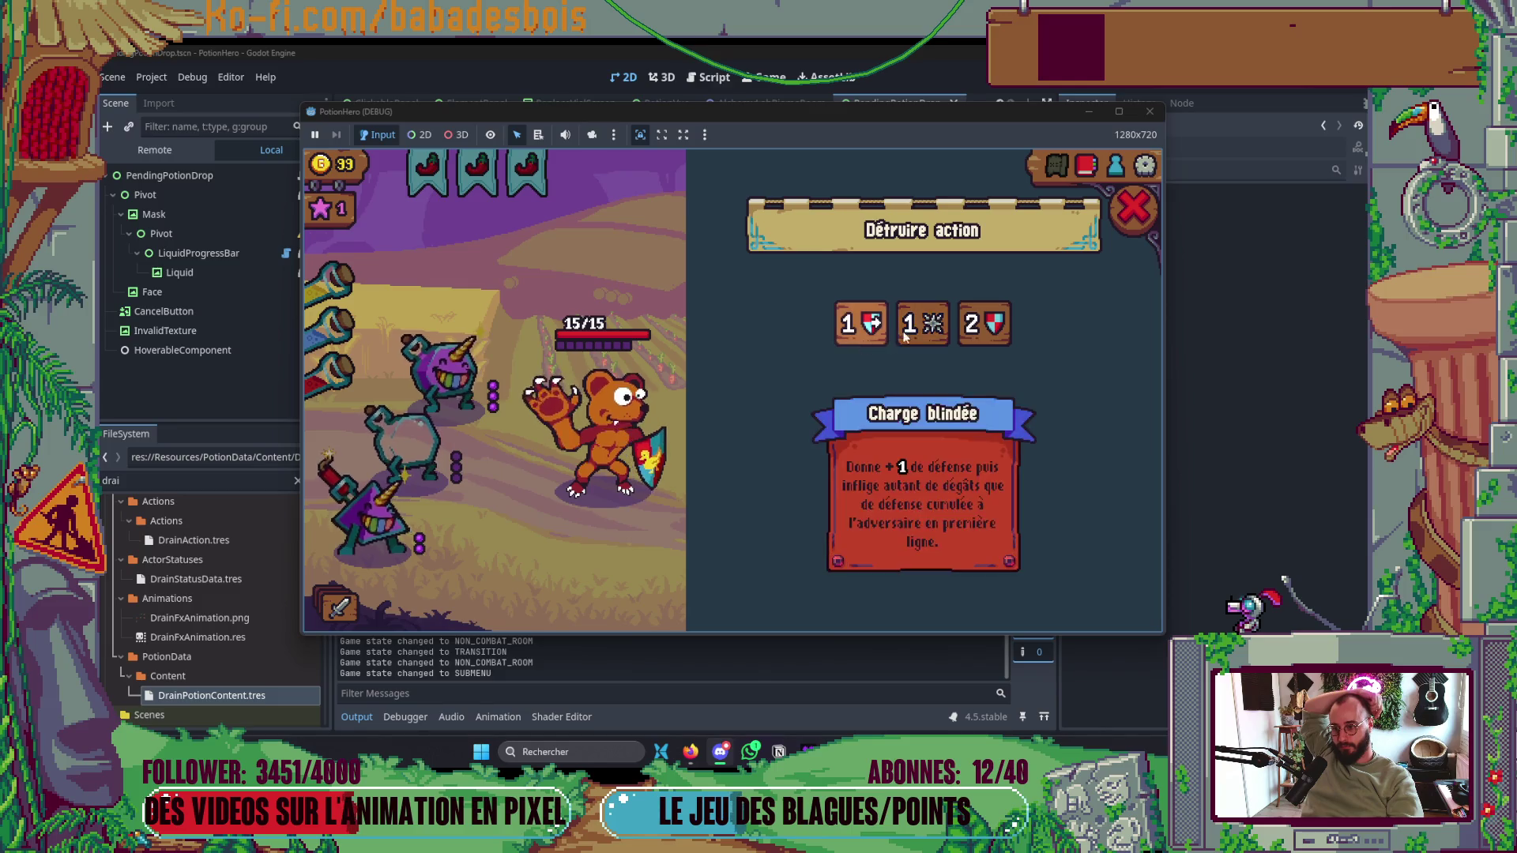
click(914, 335)
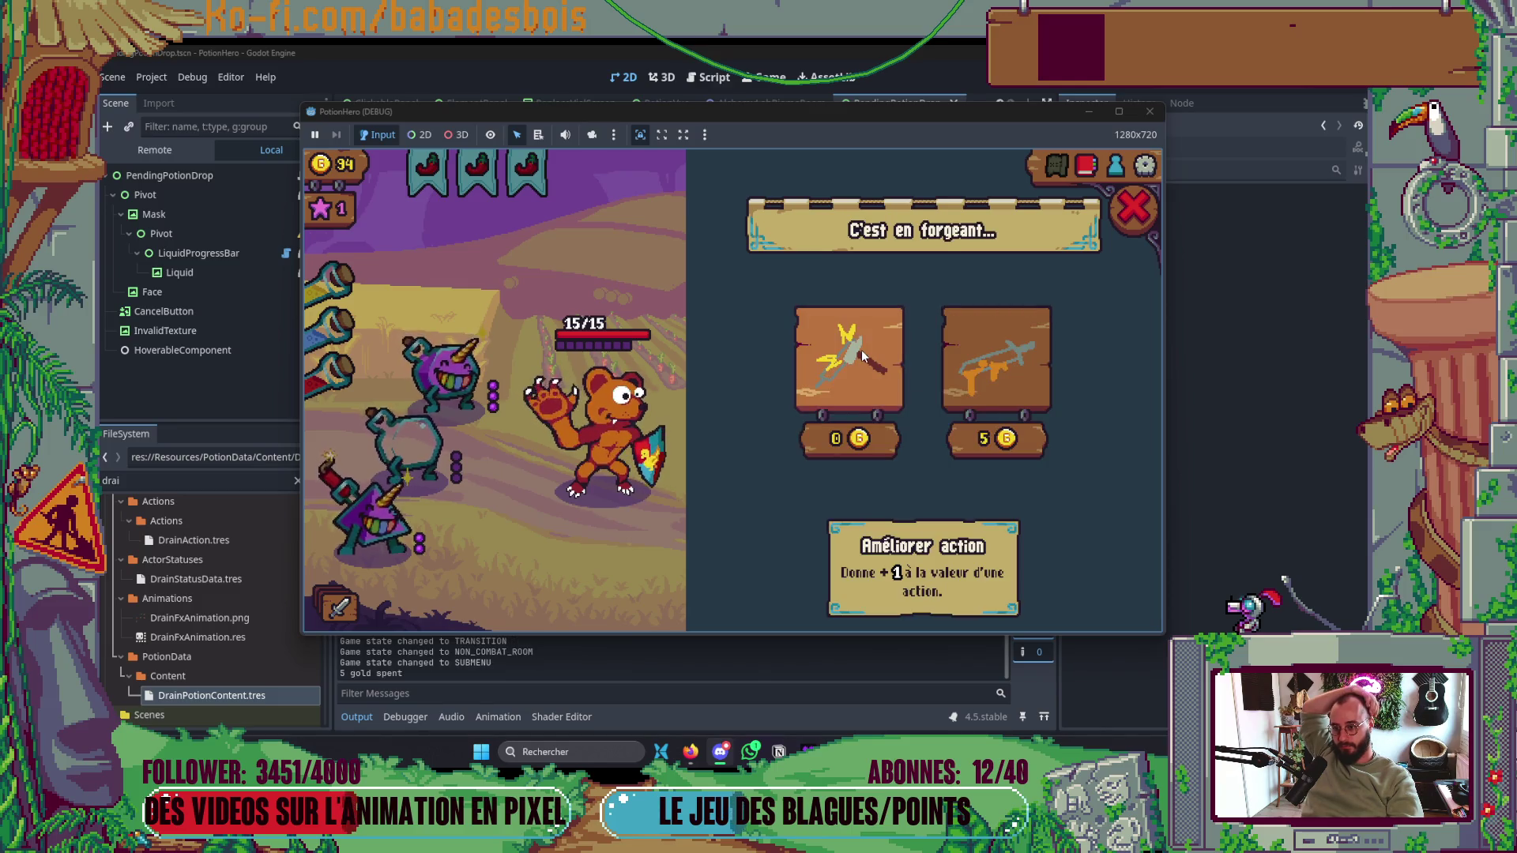
click(897, 344)
click(893, 329)
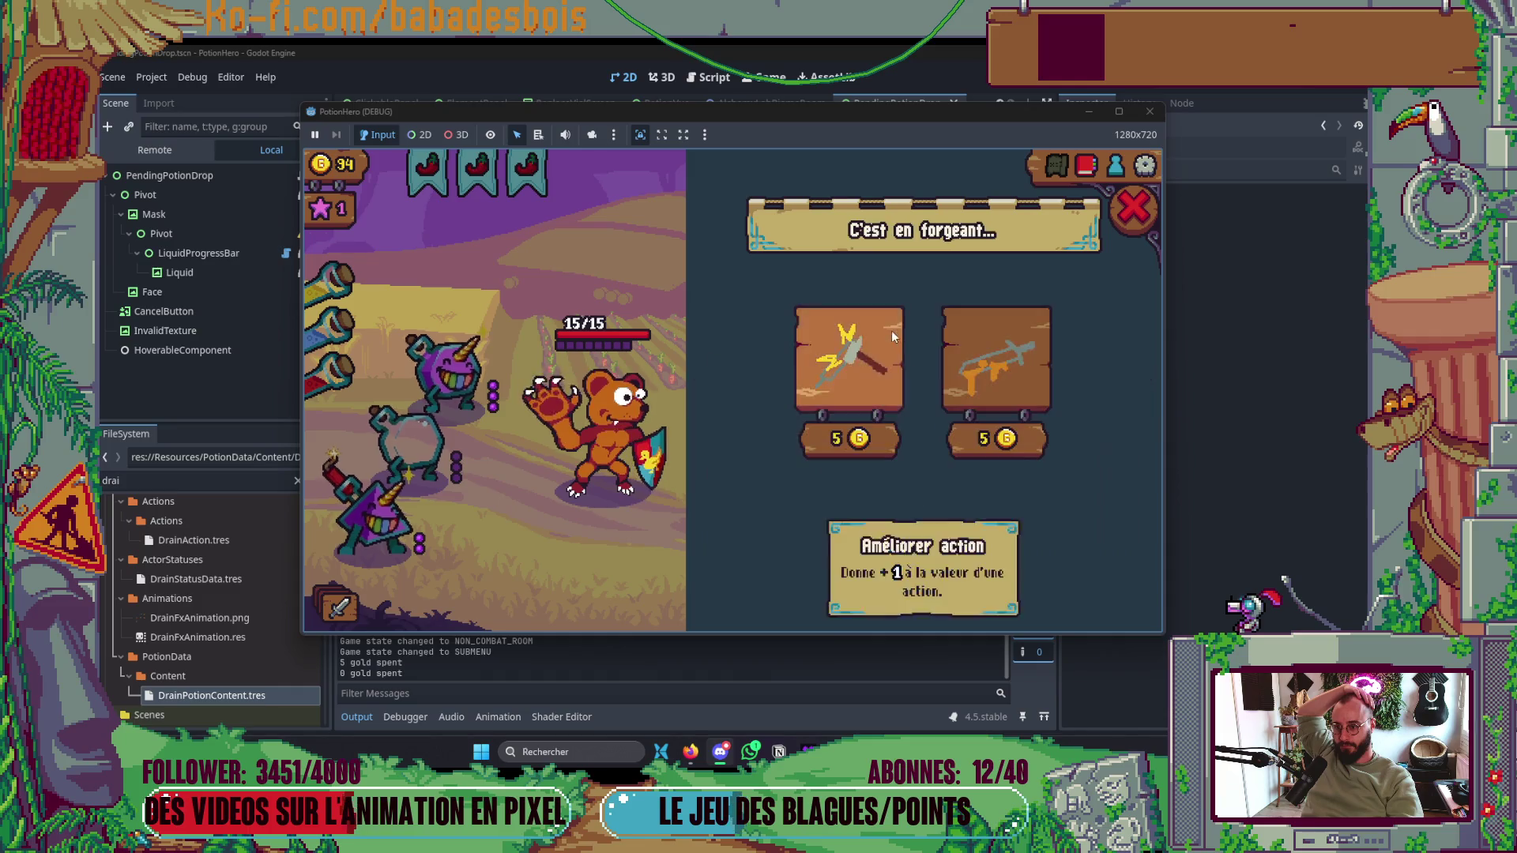
click(1138, 210)
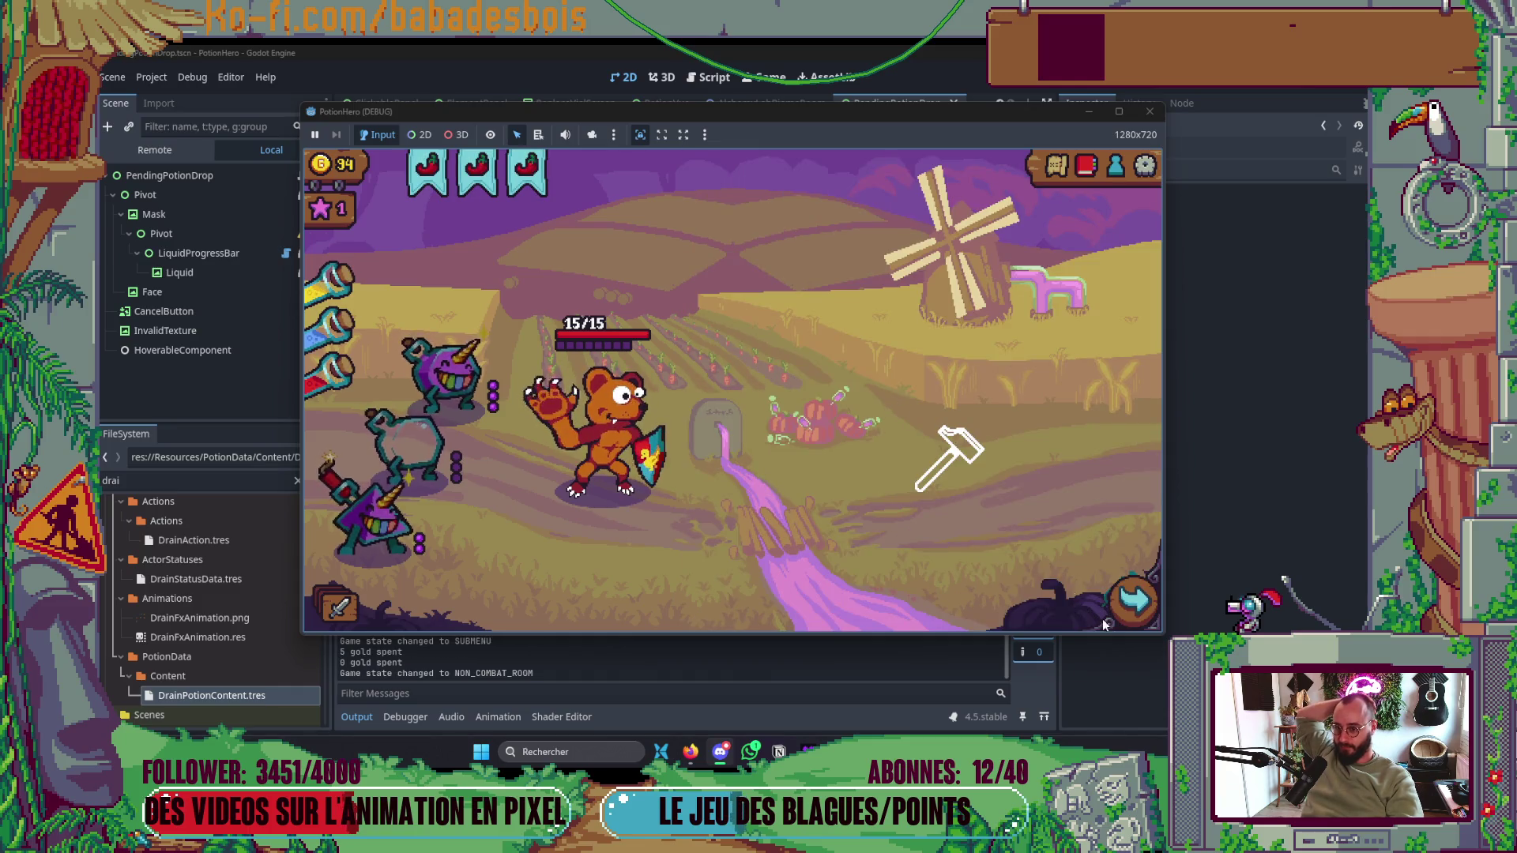
click(1130, 600)
- Enter the next room, stop the playtest with F8, and switch to Neovim
click(682, 446)
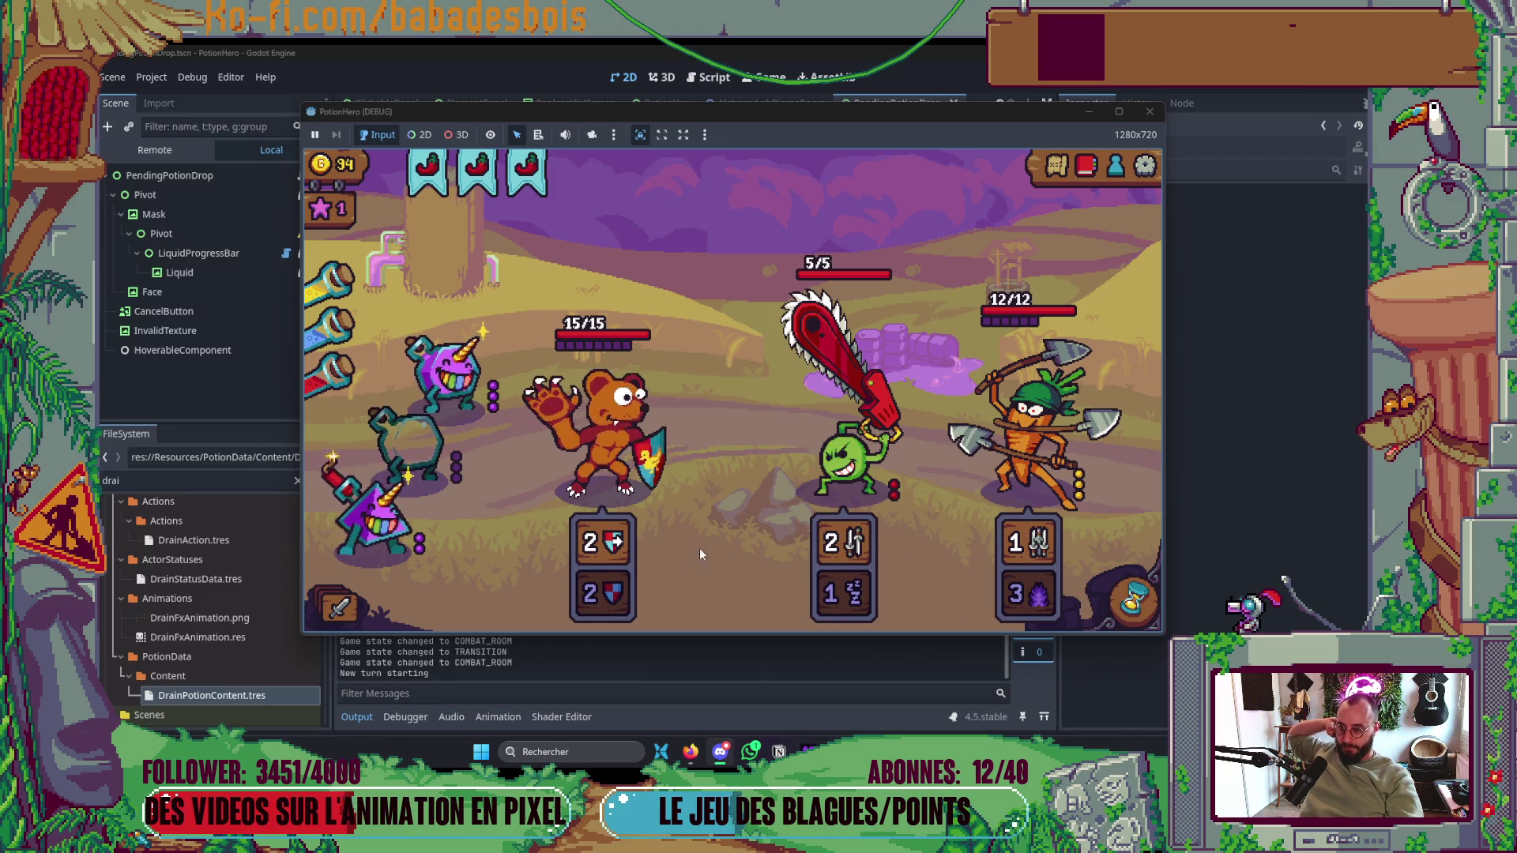
mouse_move(607, 557)
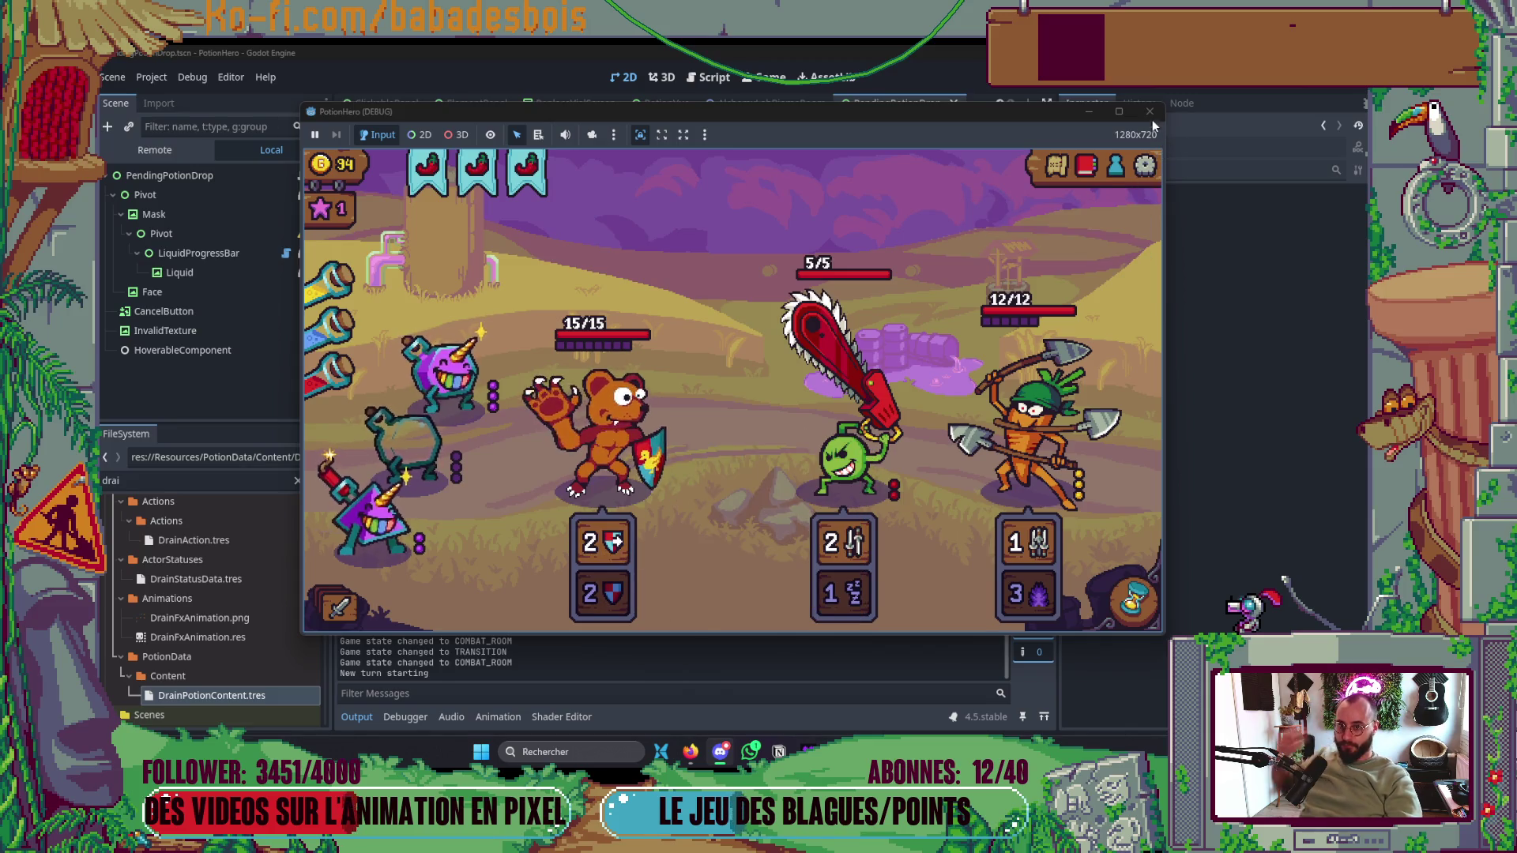
key(F8)
key(alt+Tab)
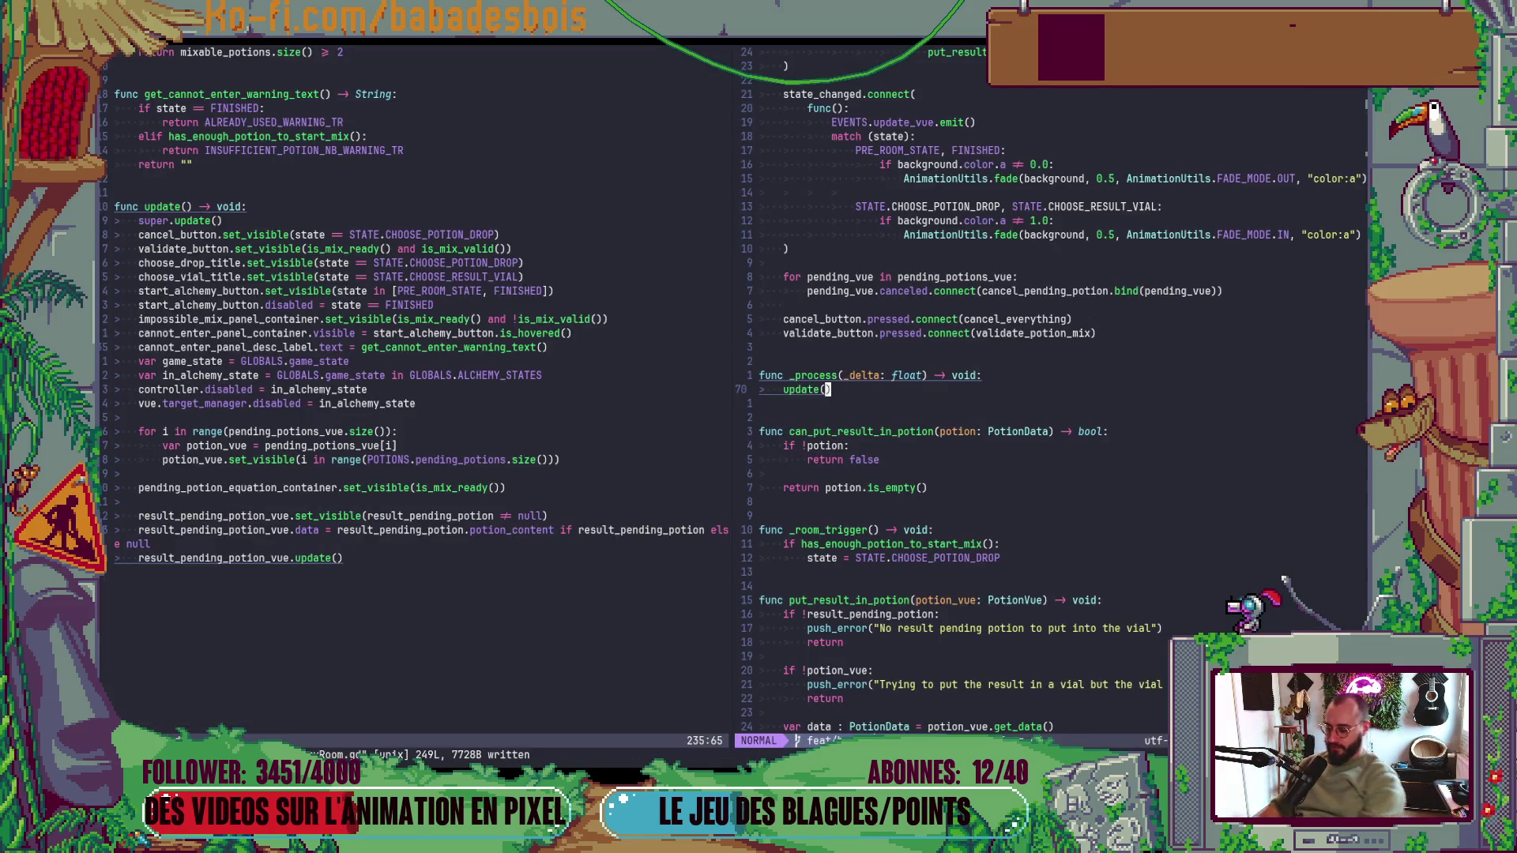
- Run git status in a maximized terminal split to list modified files on feat/hover
key(ctrl+slash)
text(status)
key(Return)
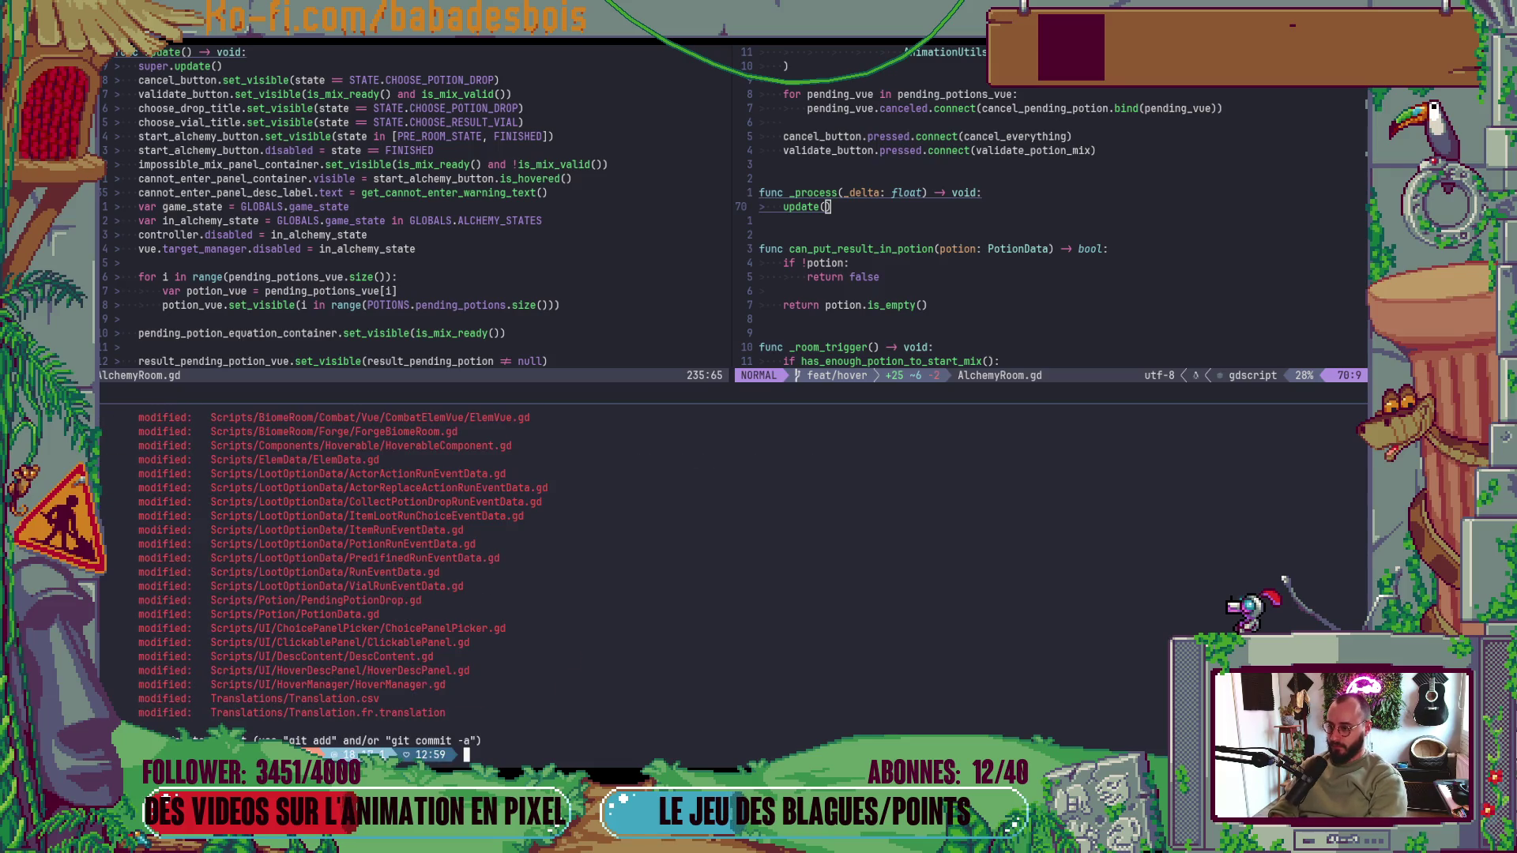
key(ctrl+w)
key(ctrl+w)
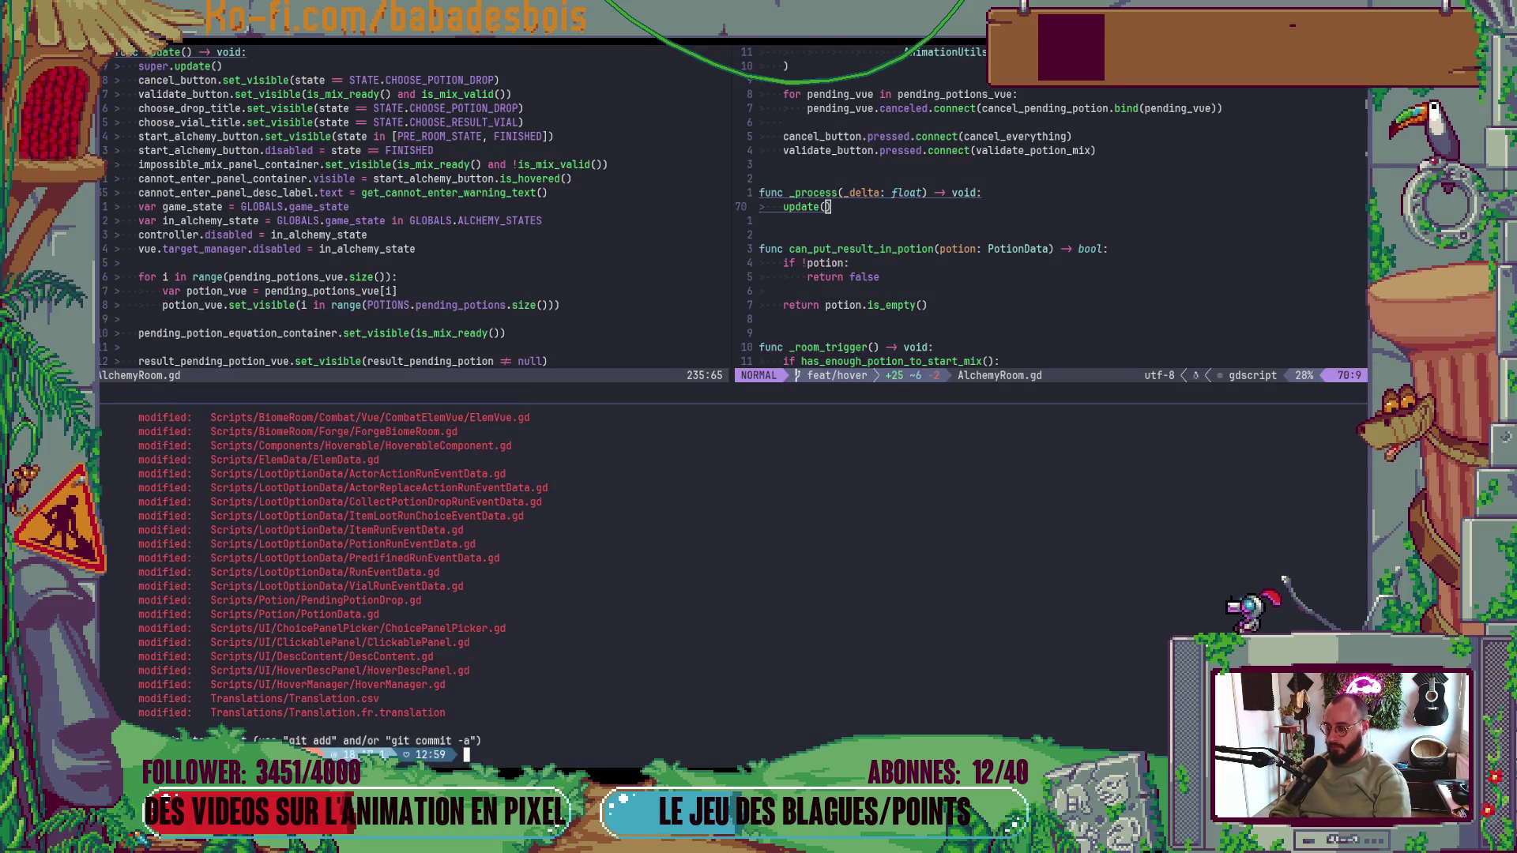
key(ctrl+w)
scroll(204, 448, up, 9)
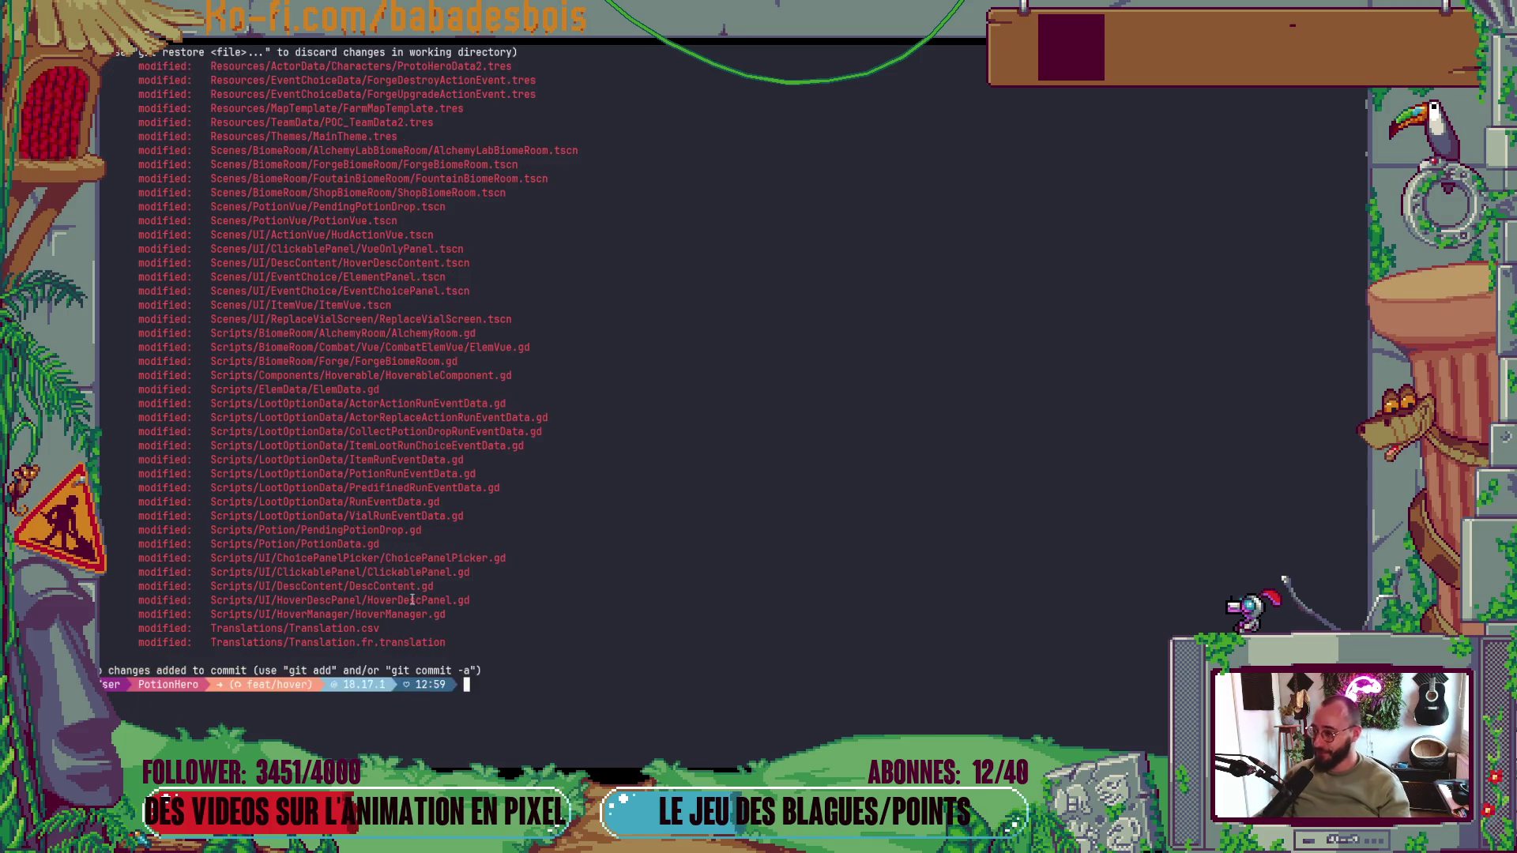
- Start a git r (restore) command while scrolling back through the status list
text(git)
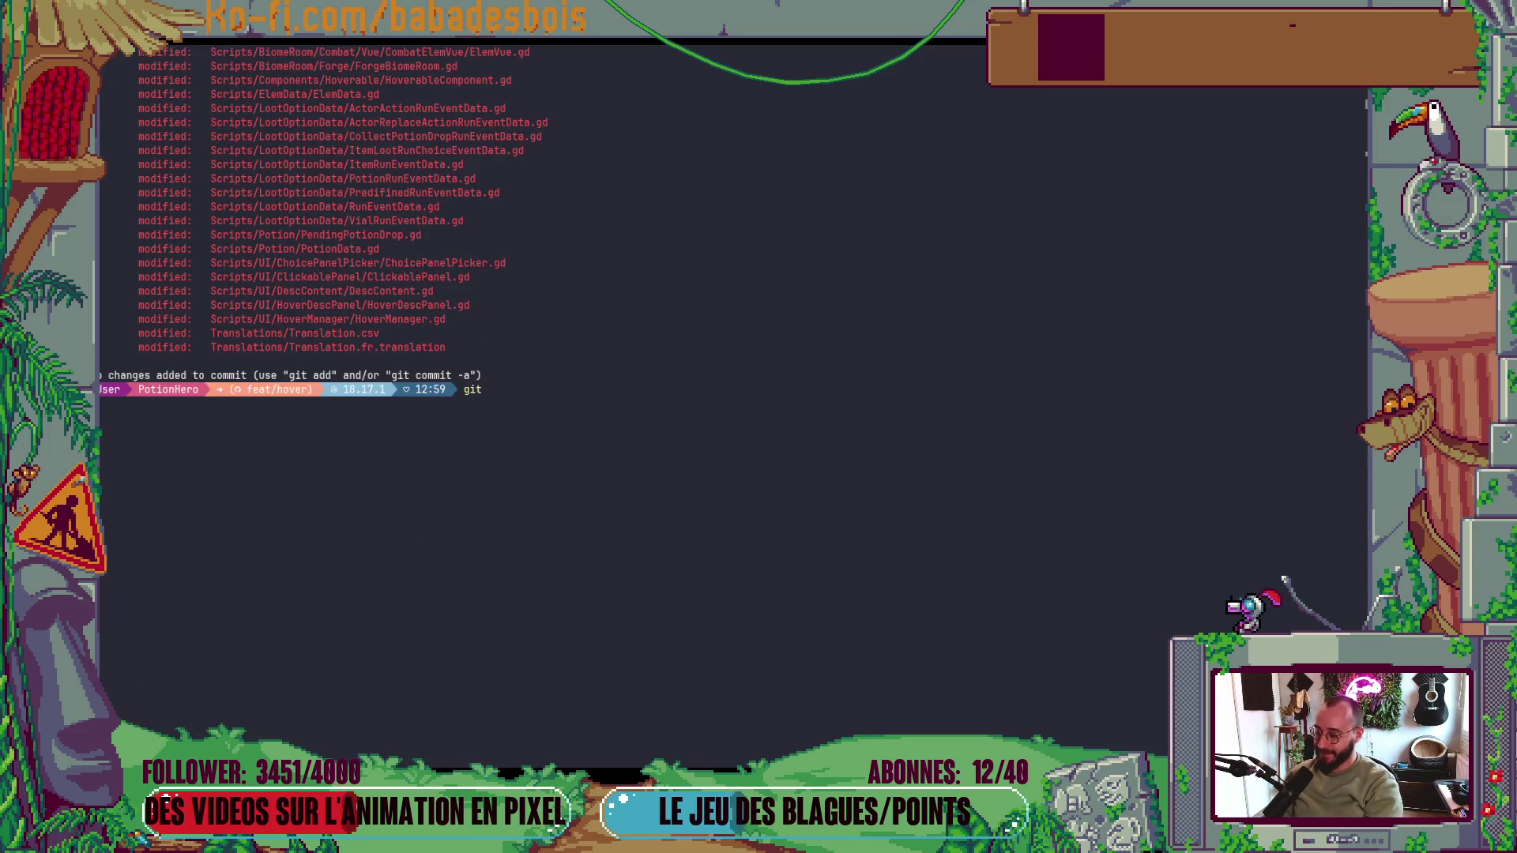
scroll(825, 541, up, 8)
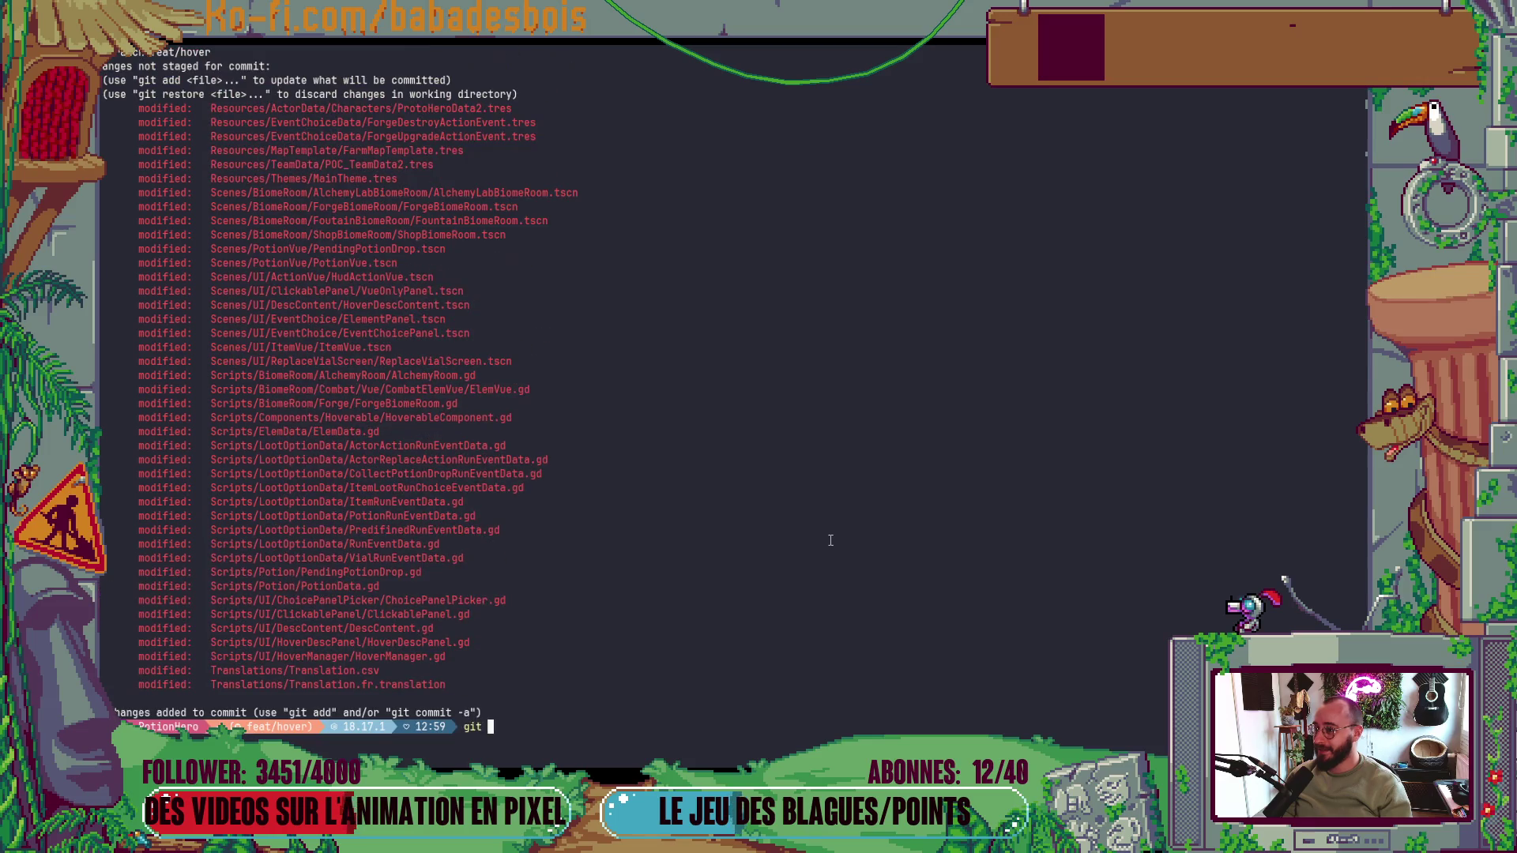
text(r)
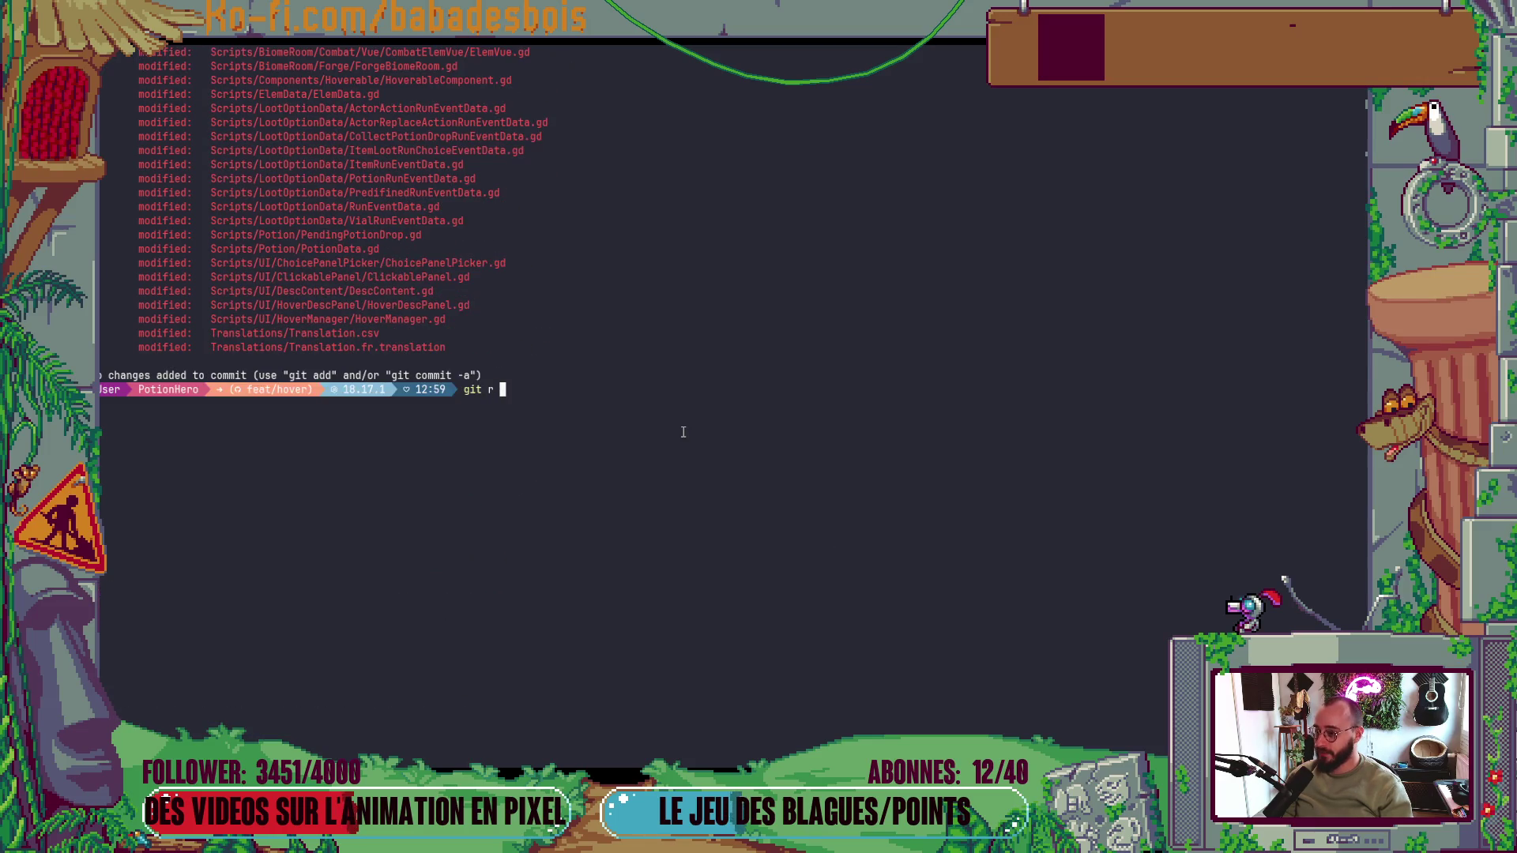
scroll(673, 423, up, 7)
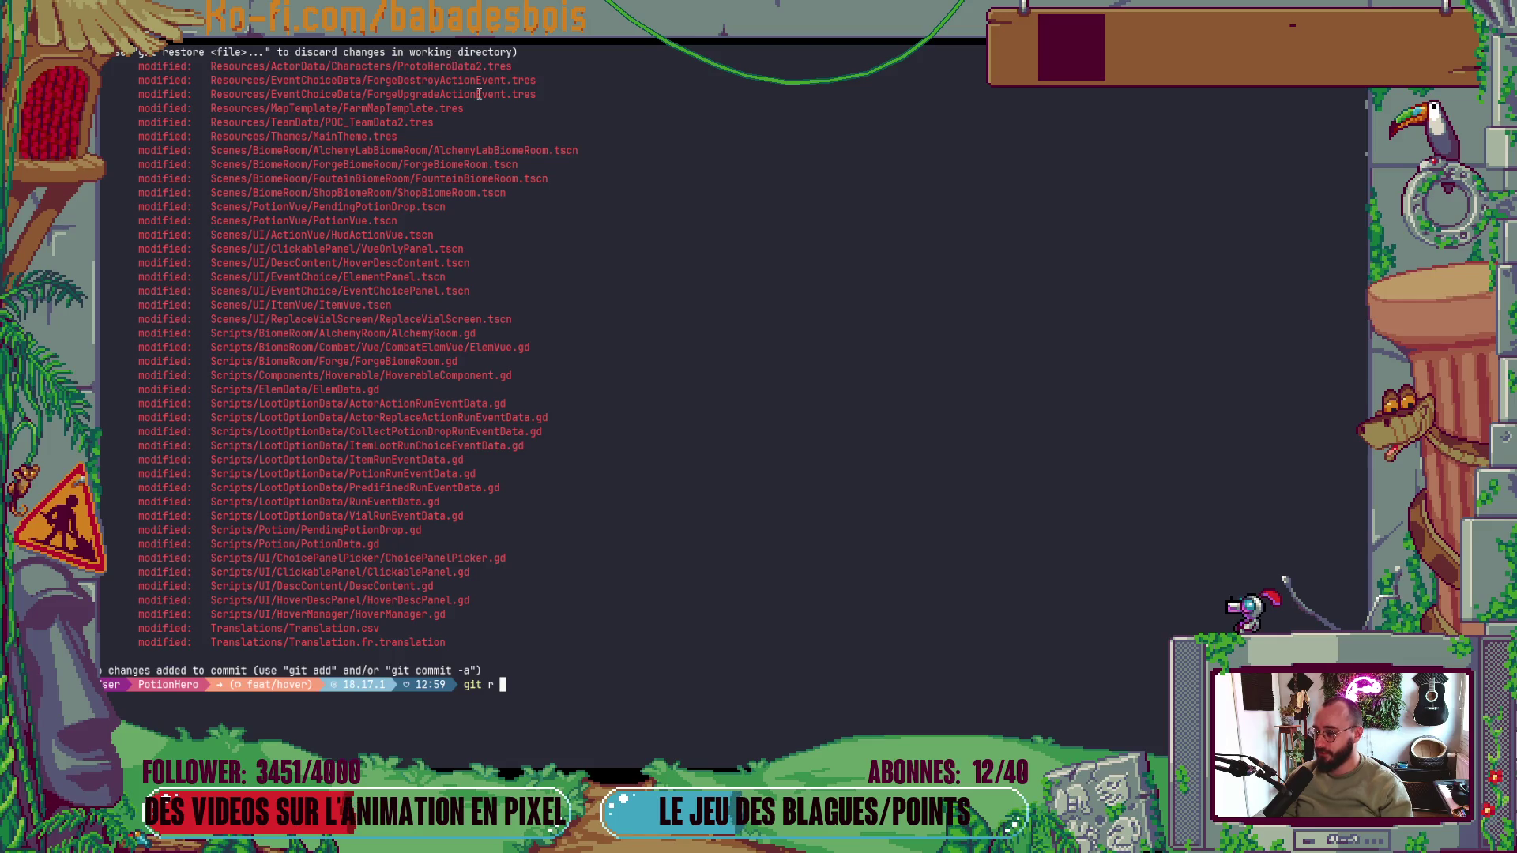
- Restore ProtoHeroData2.tres and FarmMapTemplate.tres with git r, pasting their paths
middle_click(449, 66)
key(Return)
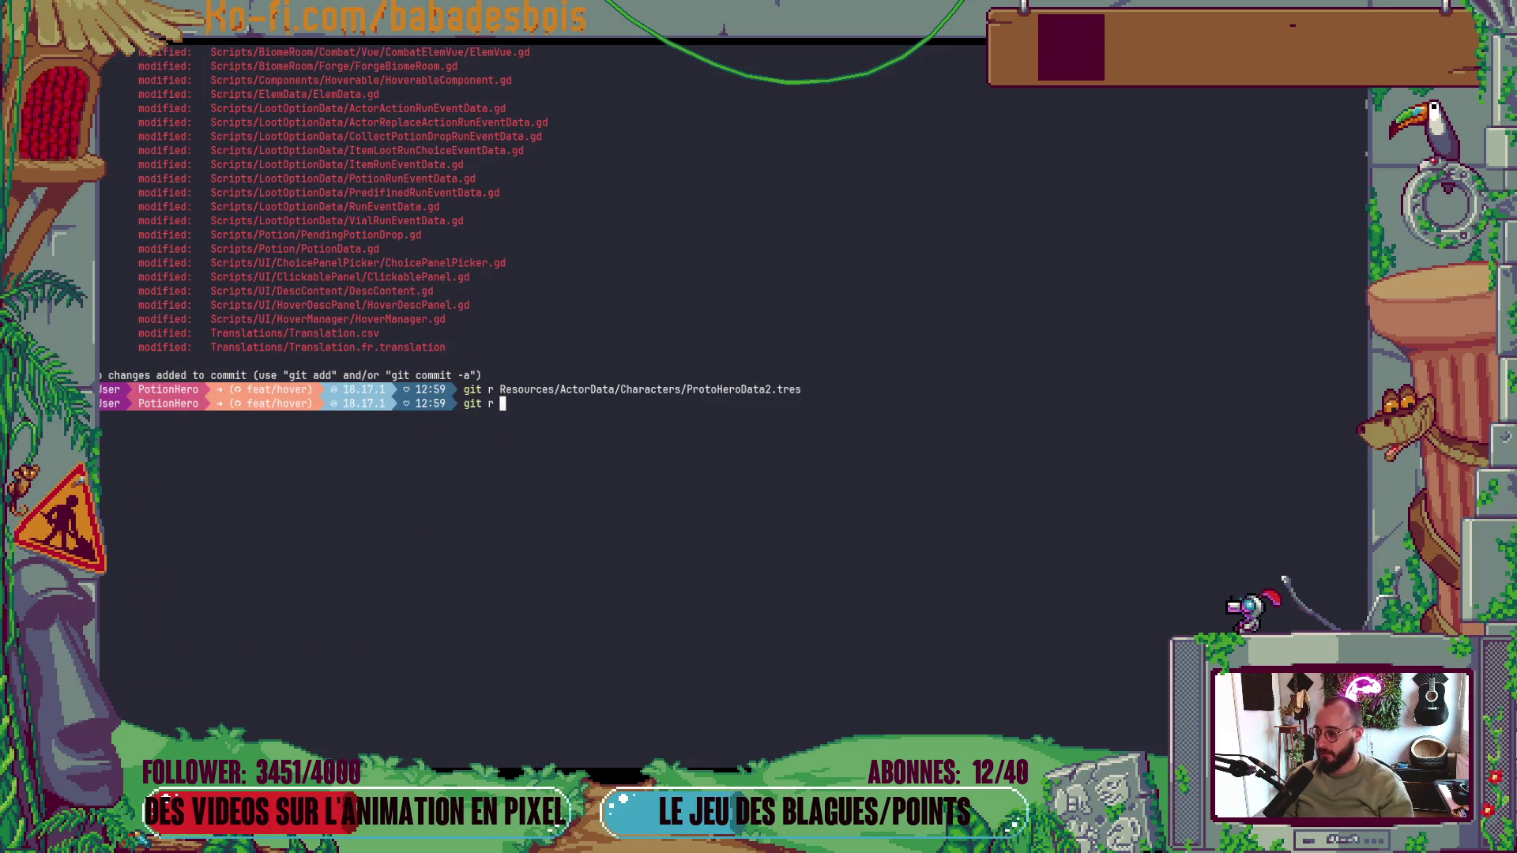
scroll(585, 430, up, 8)
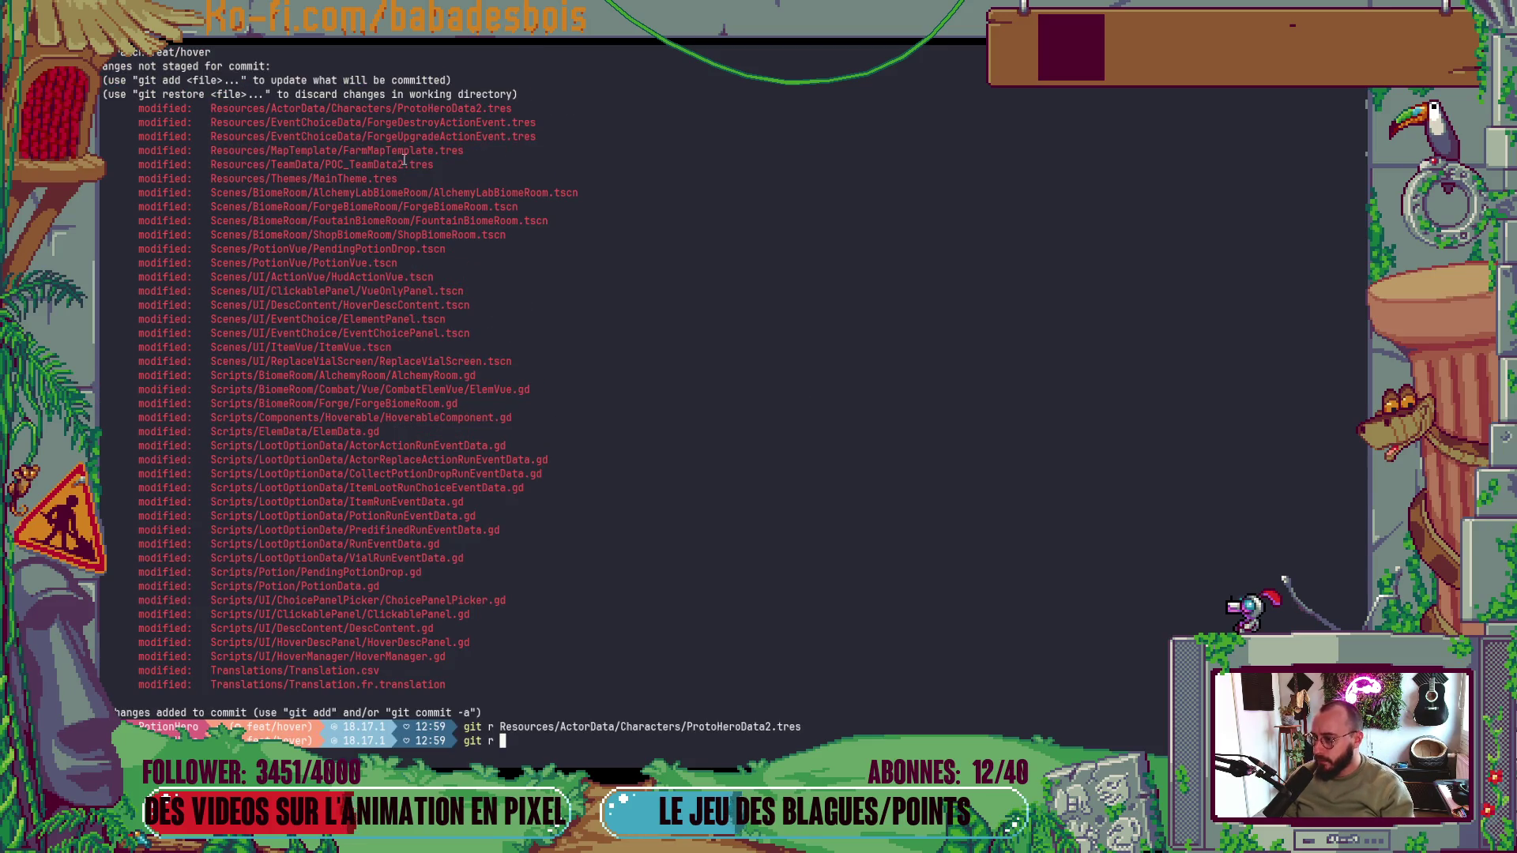
middle_click(410, 151)
key(Return)
- Restore POC_TeamData2.tres with git r, then run git s to recheck changes
text(git r)
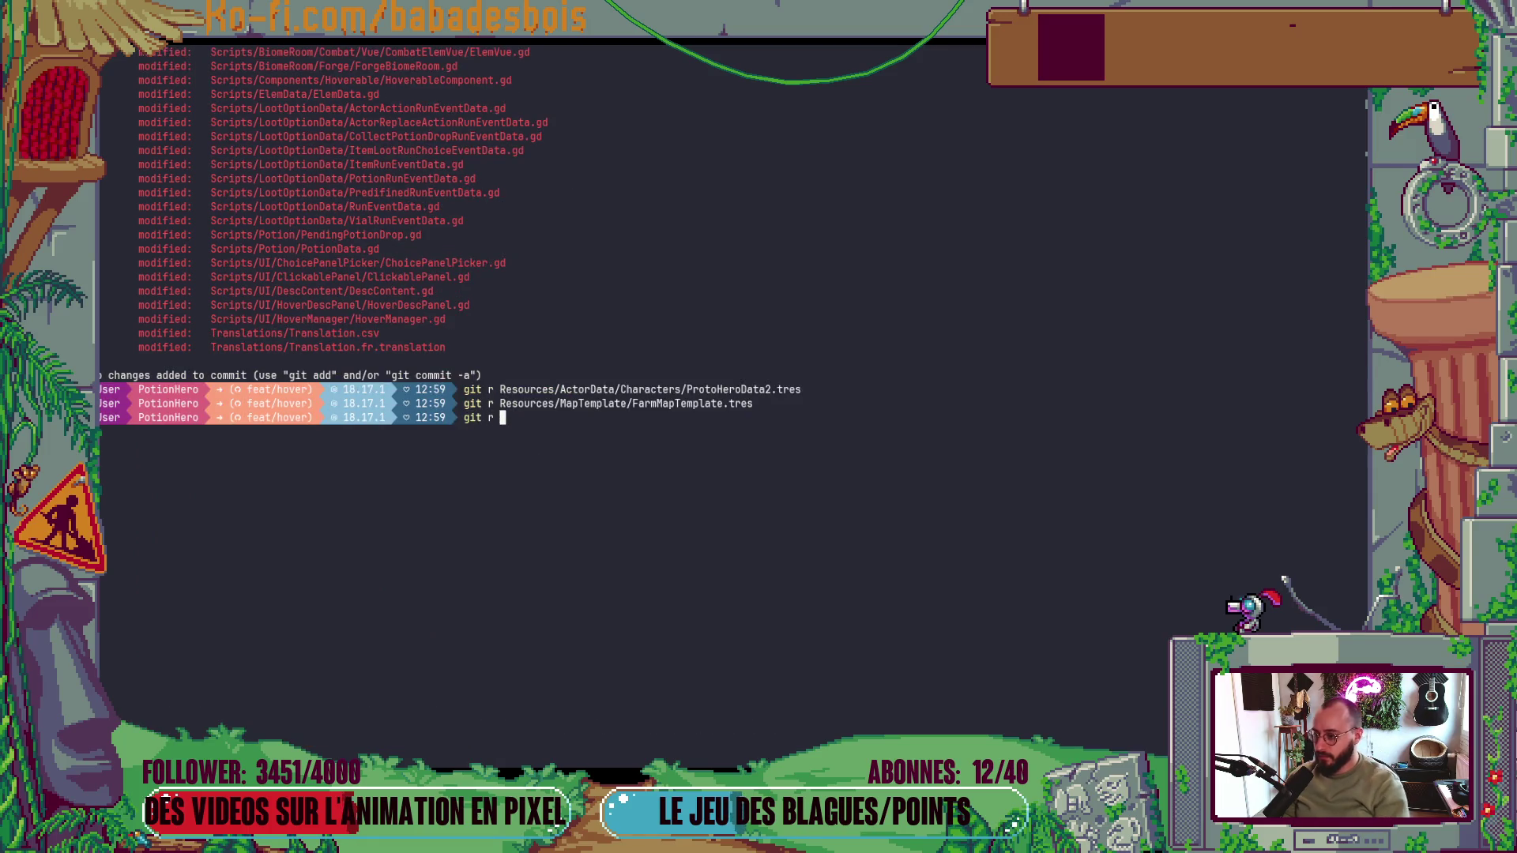
scroll(636, 443, up, 10)
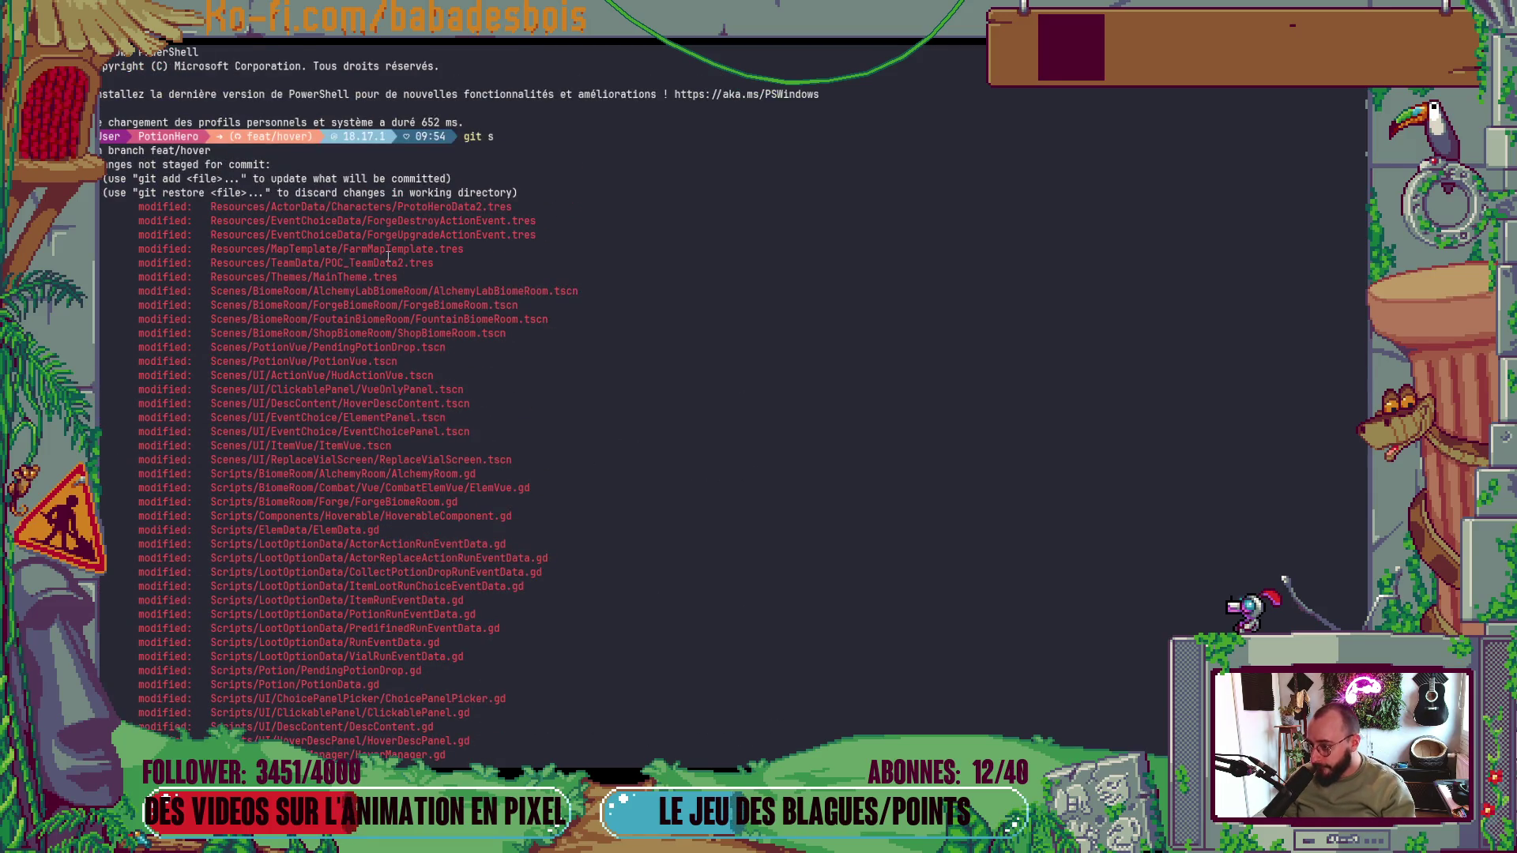
double_click(388, 263)
middle_click(388, 262)
key(Return)
scroll(728, 474, up, 8)
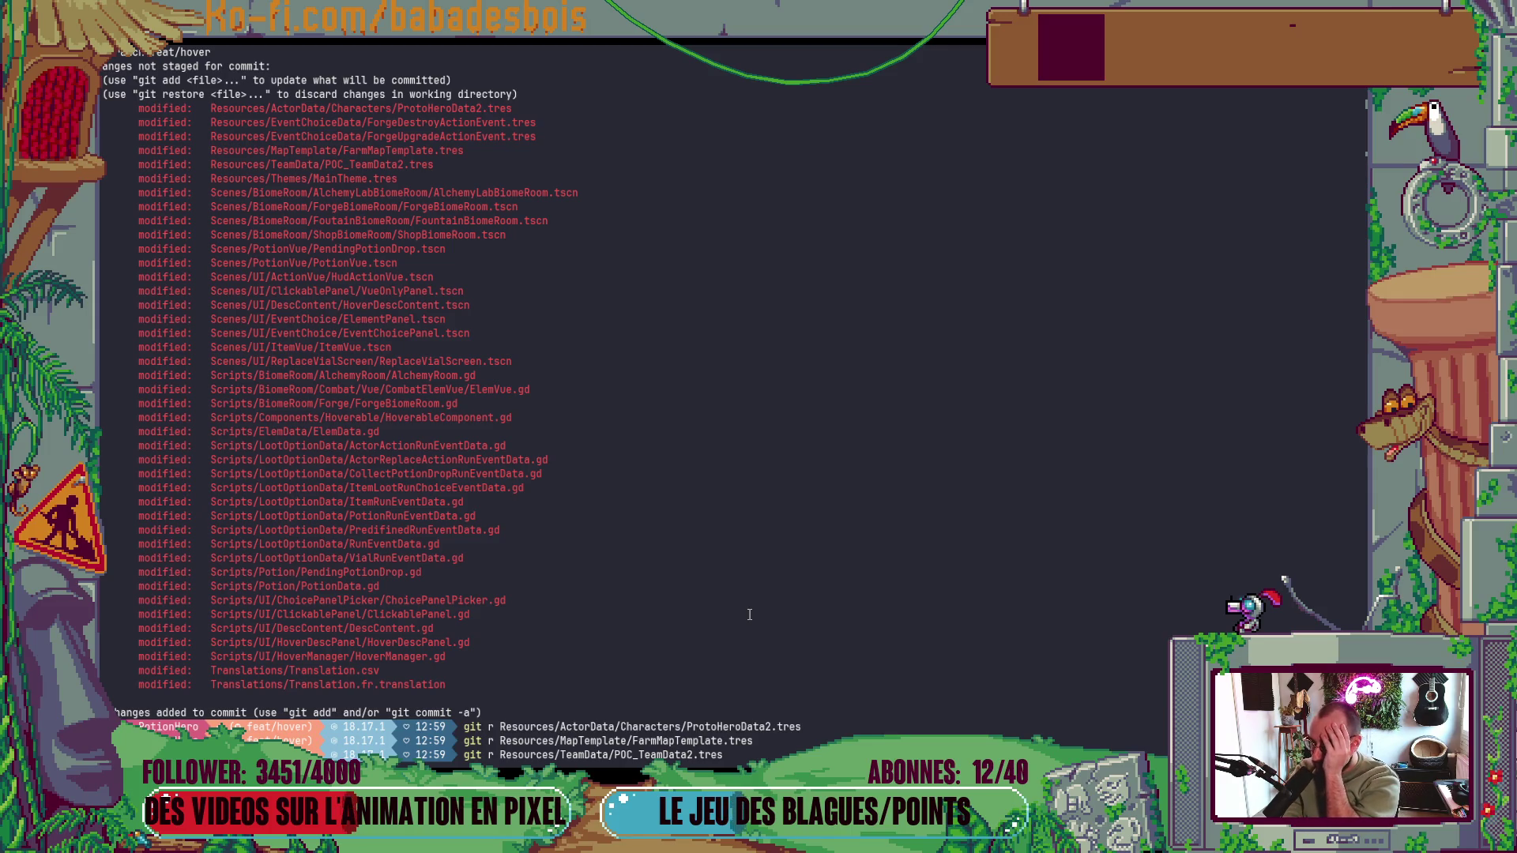
text(git s)
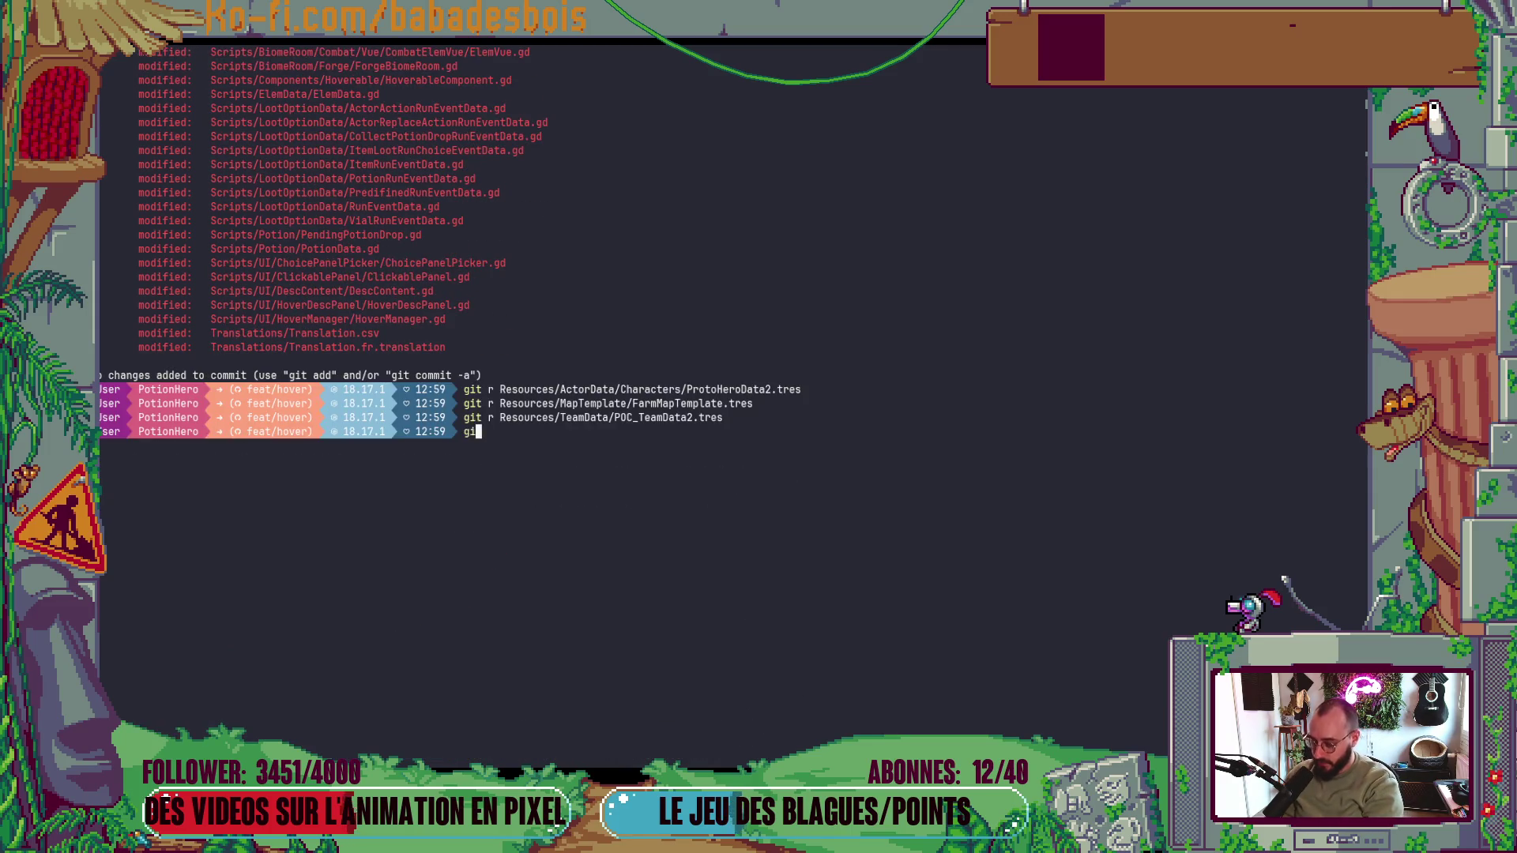
key(Return)
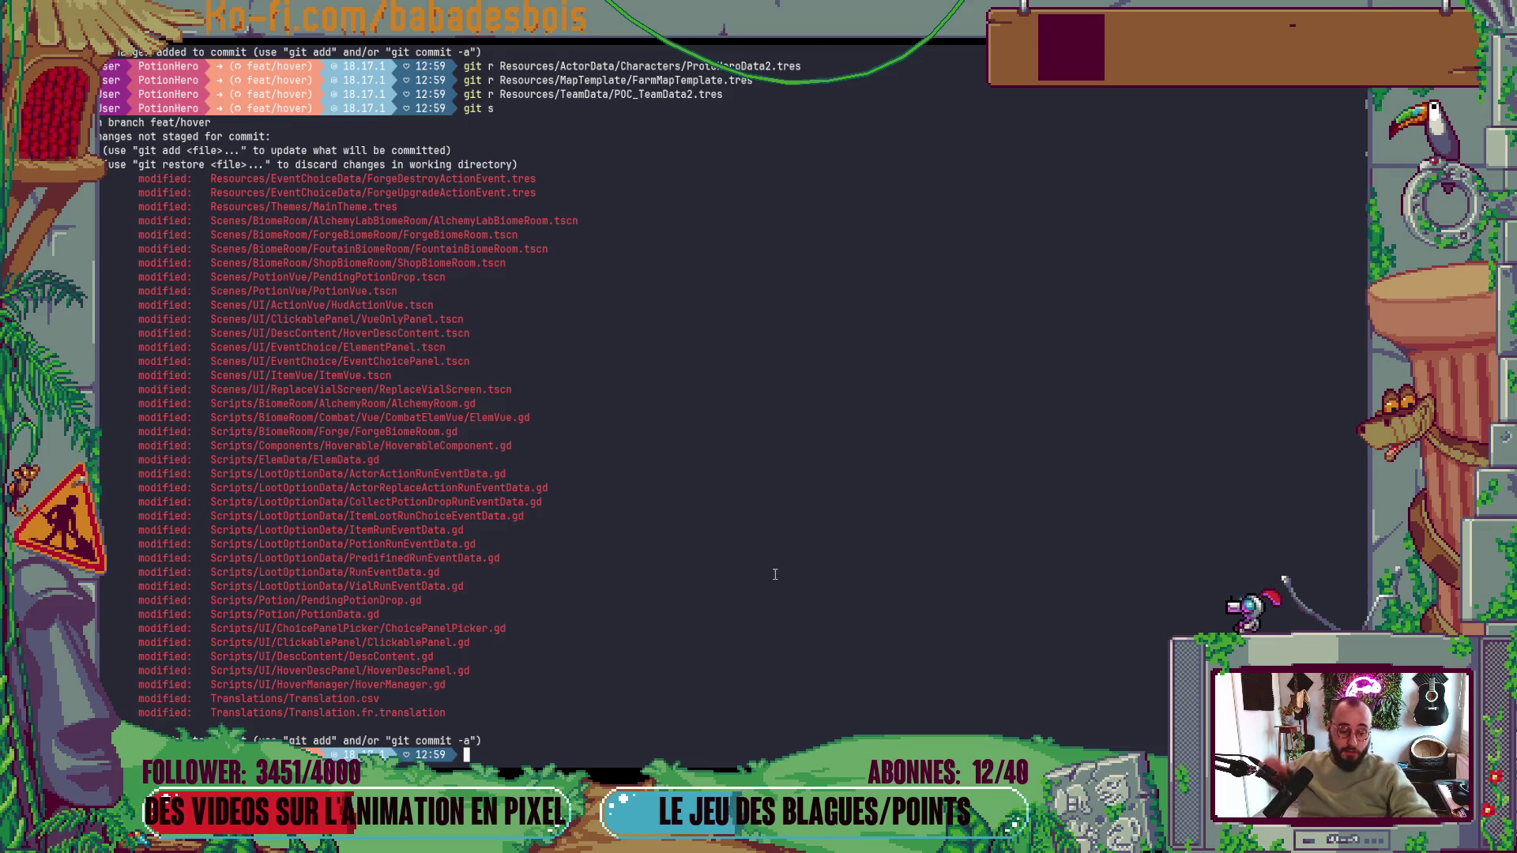
- Rerun git s to list the remaining unstaged changes on feat/hover
text(git s)
key(Return)
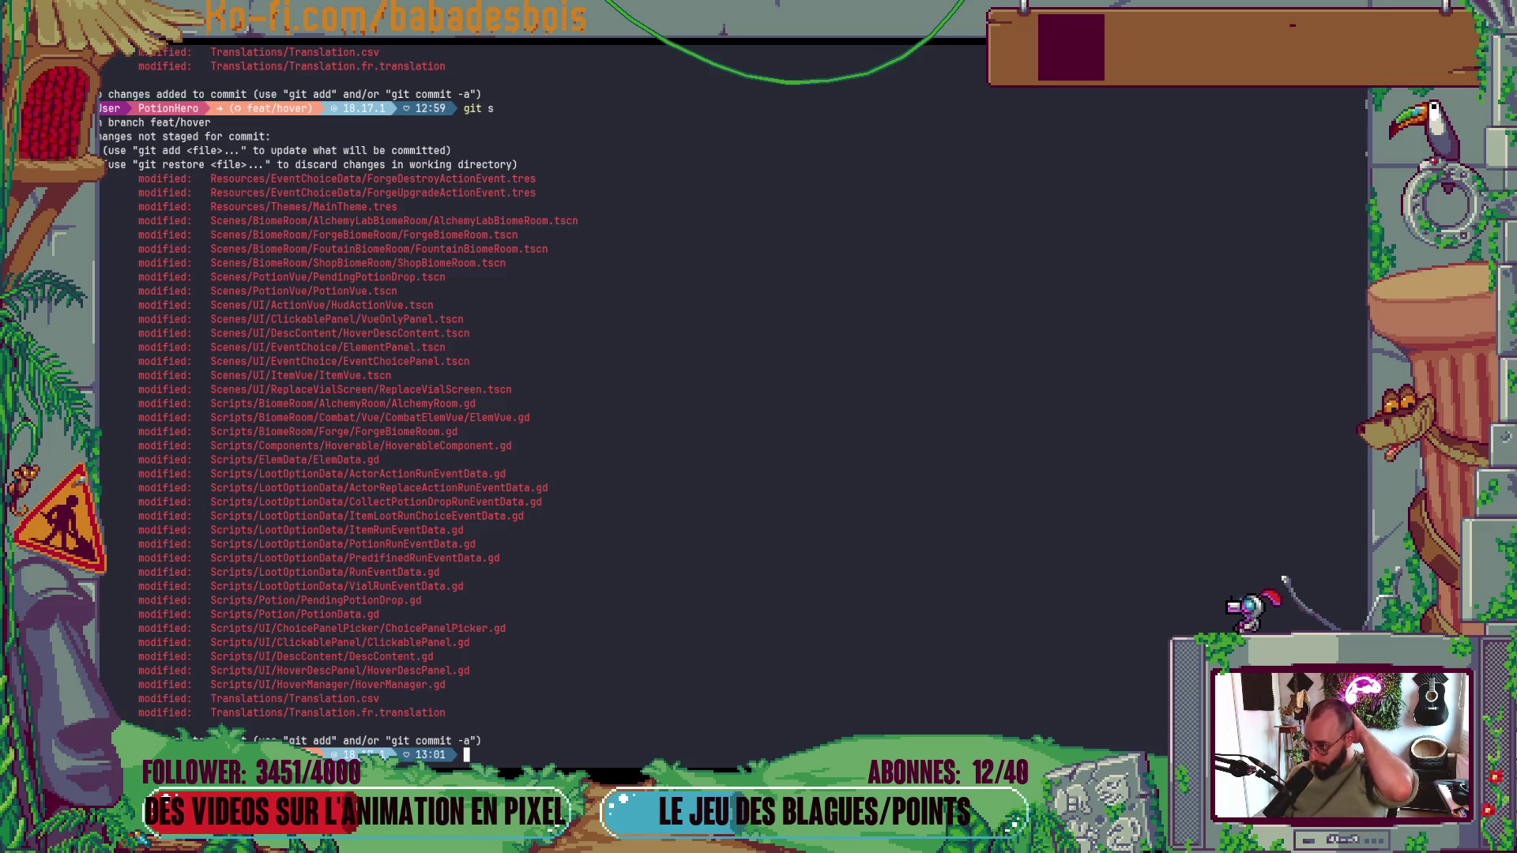
- Stage everything with git add . and commit via cz as feat, scope UI, 'Rooms context hover desc'
text(git add .)
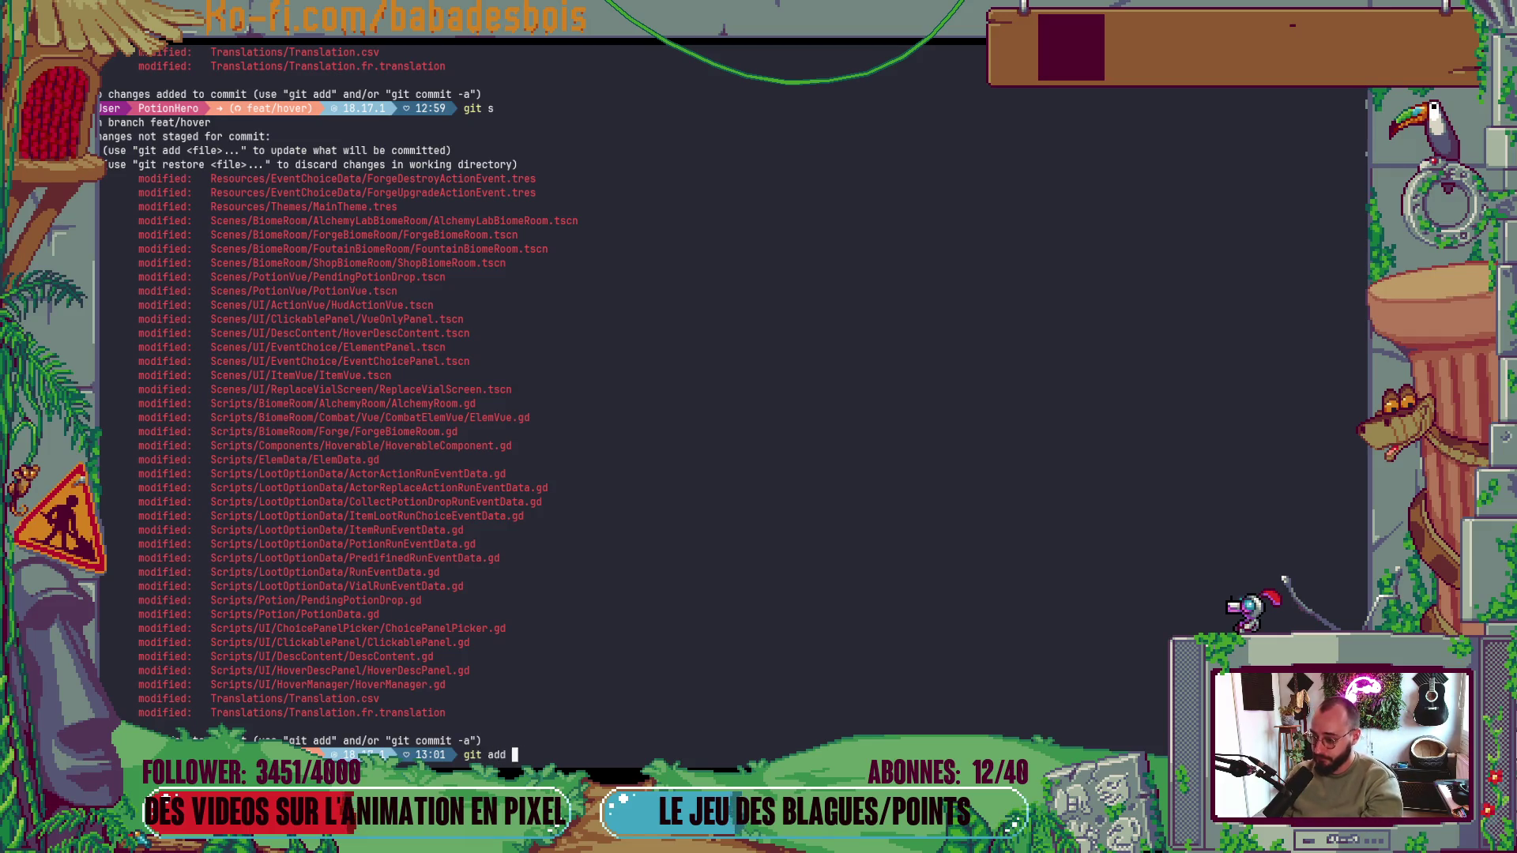
key(Return)
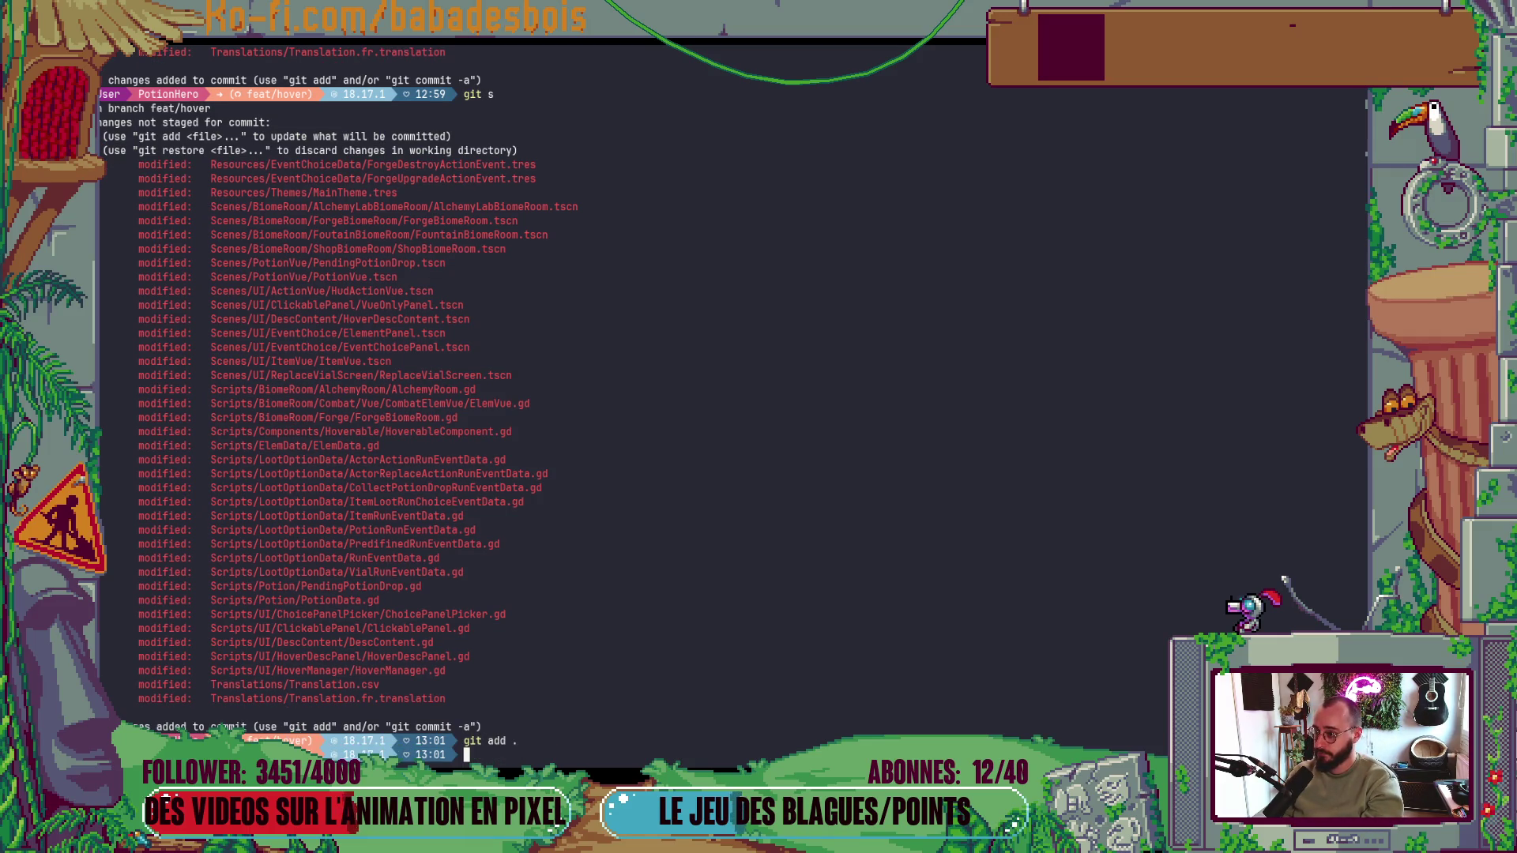
text(cz)
key(Return)
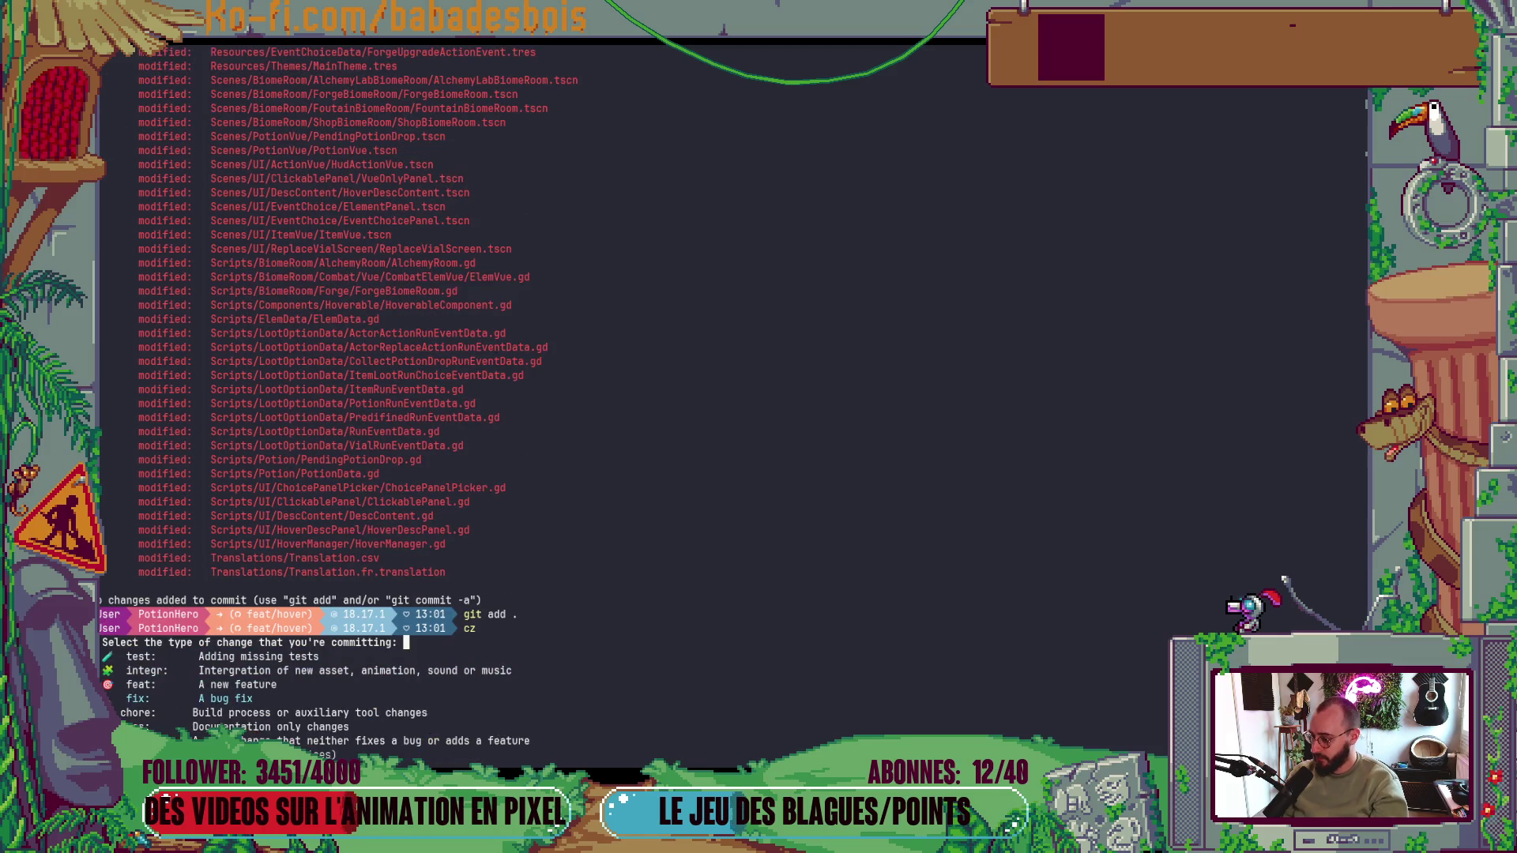
key(Down)
key(Down)
key(Return)
text(UI)
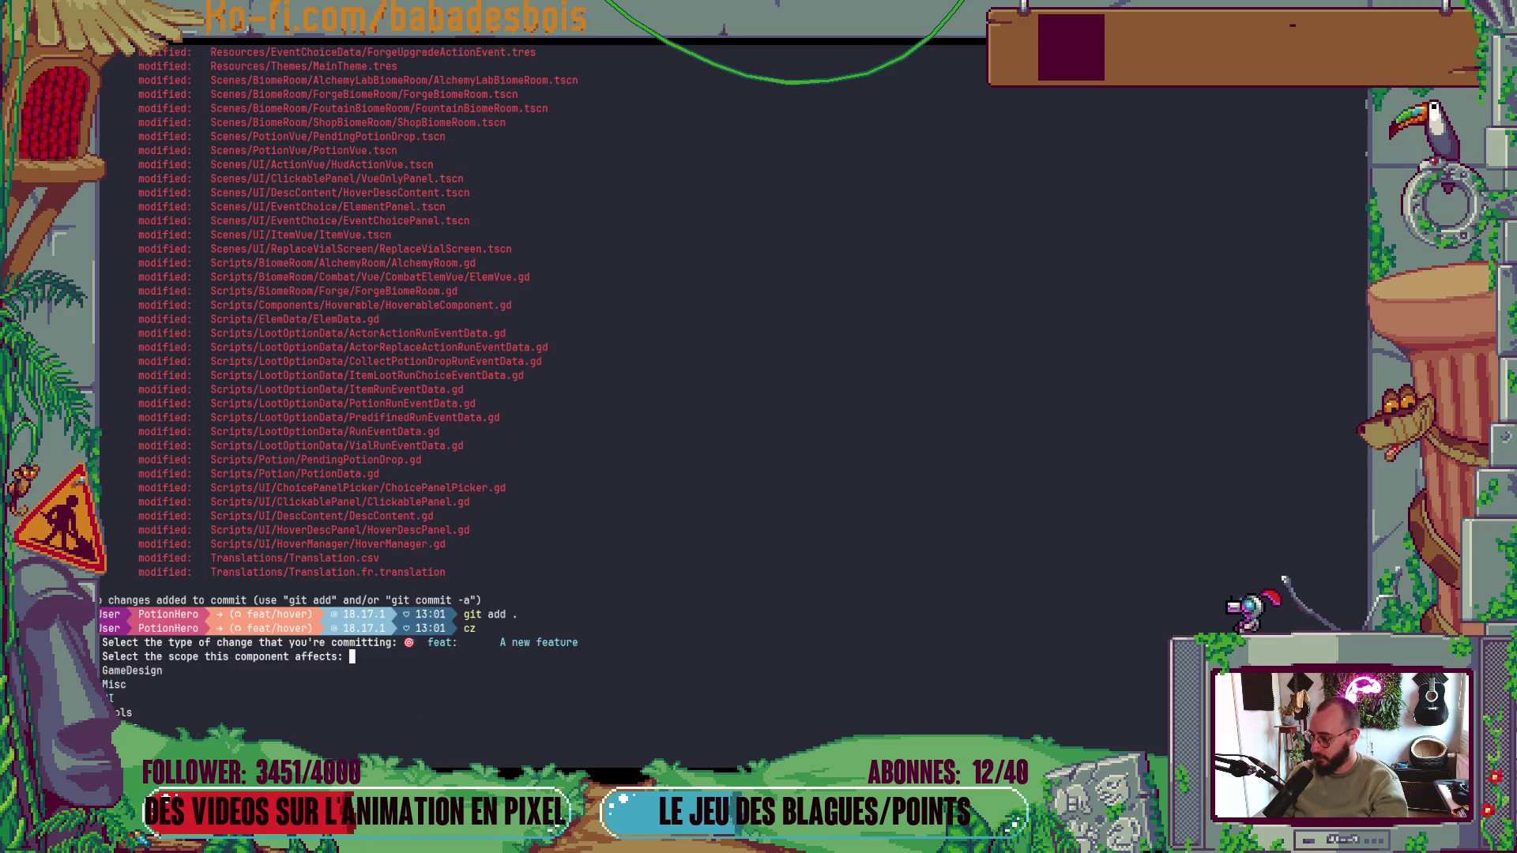
key(Return)
text(Room)
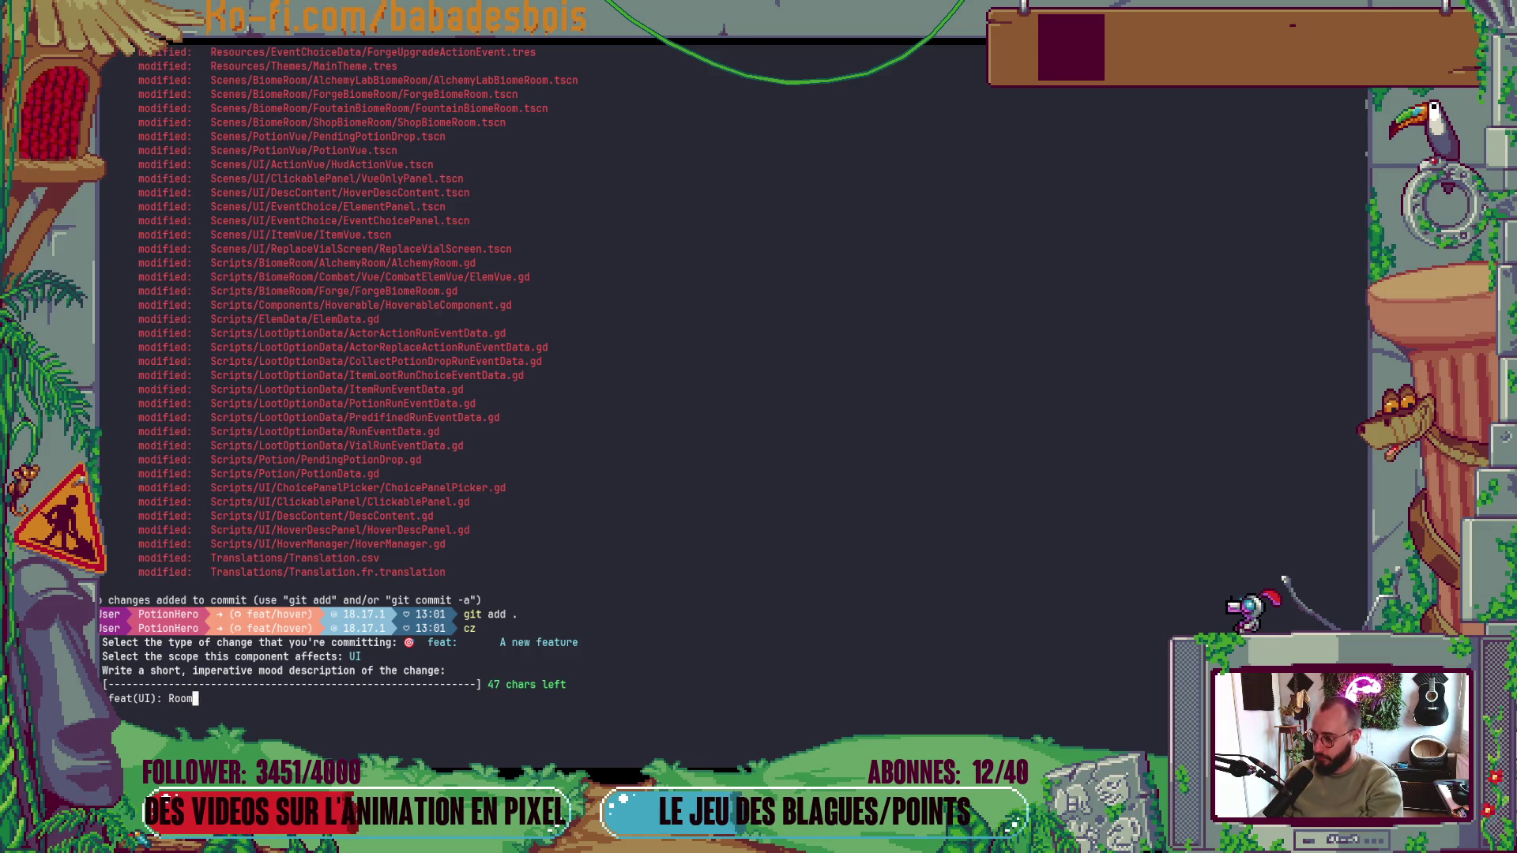
text(s context )
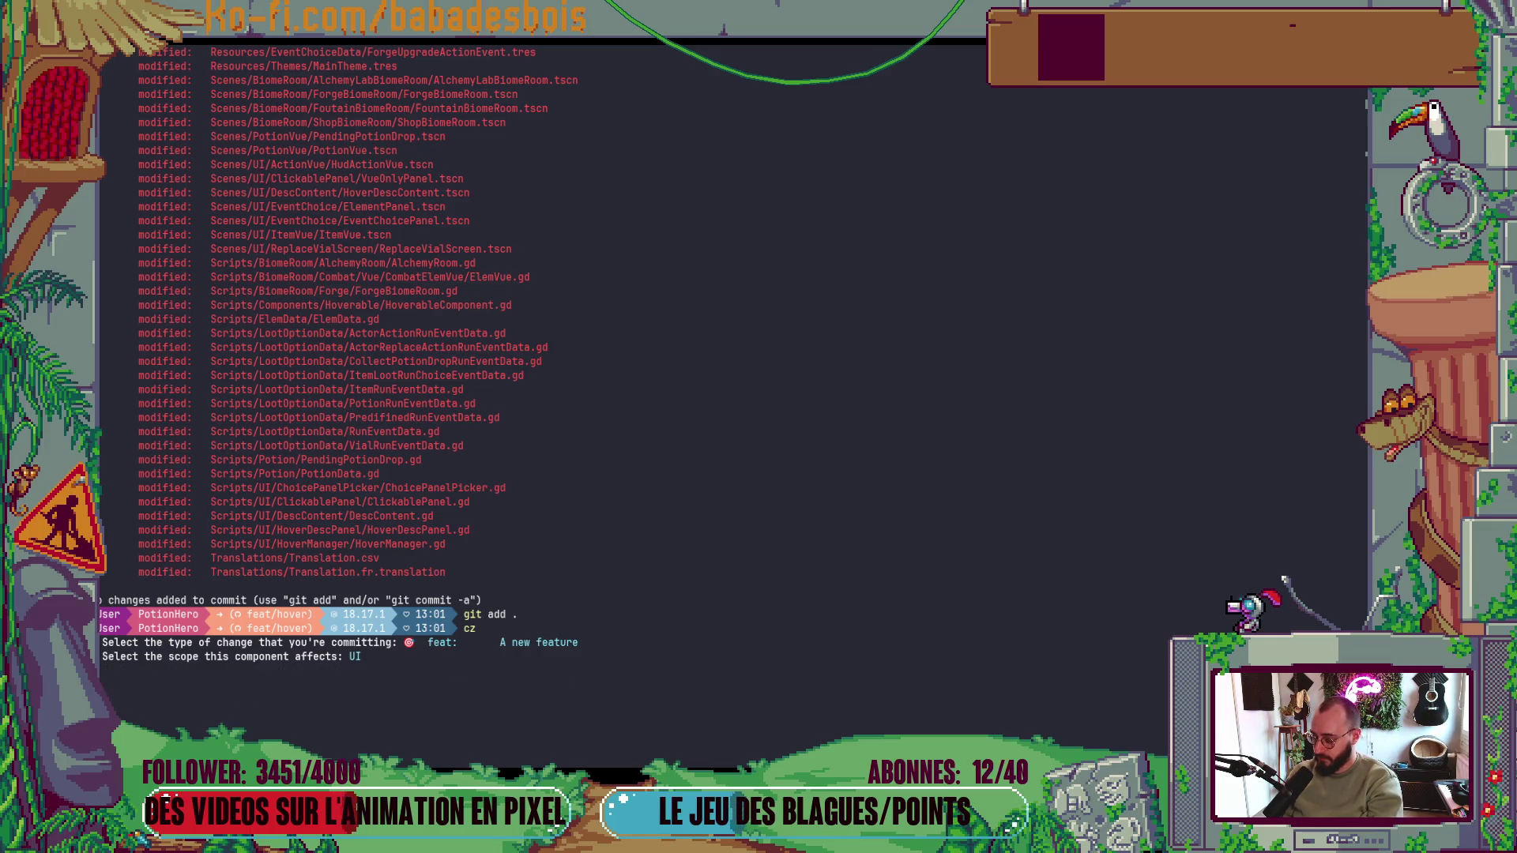
text(hover desc)
key(Return)
key(Return)
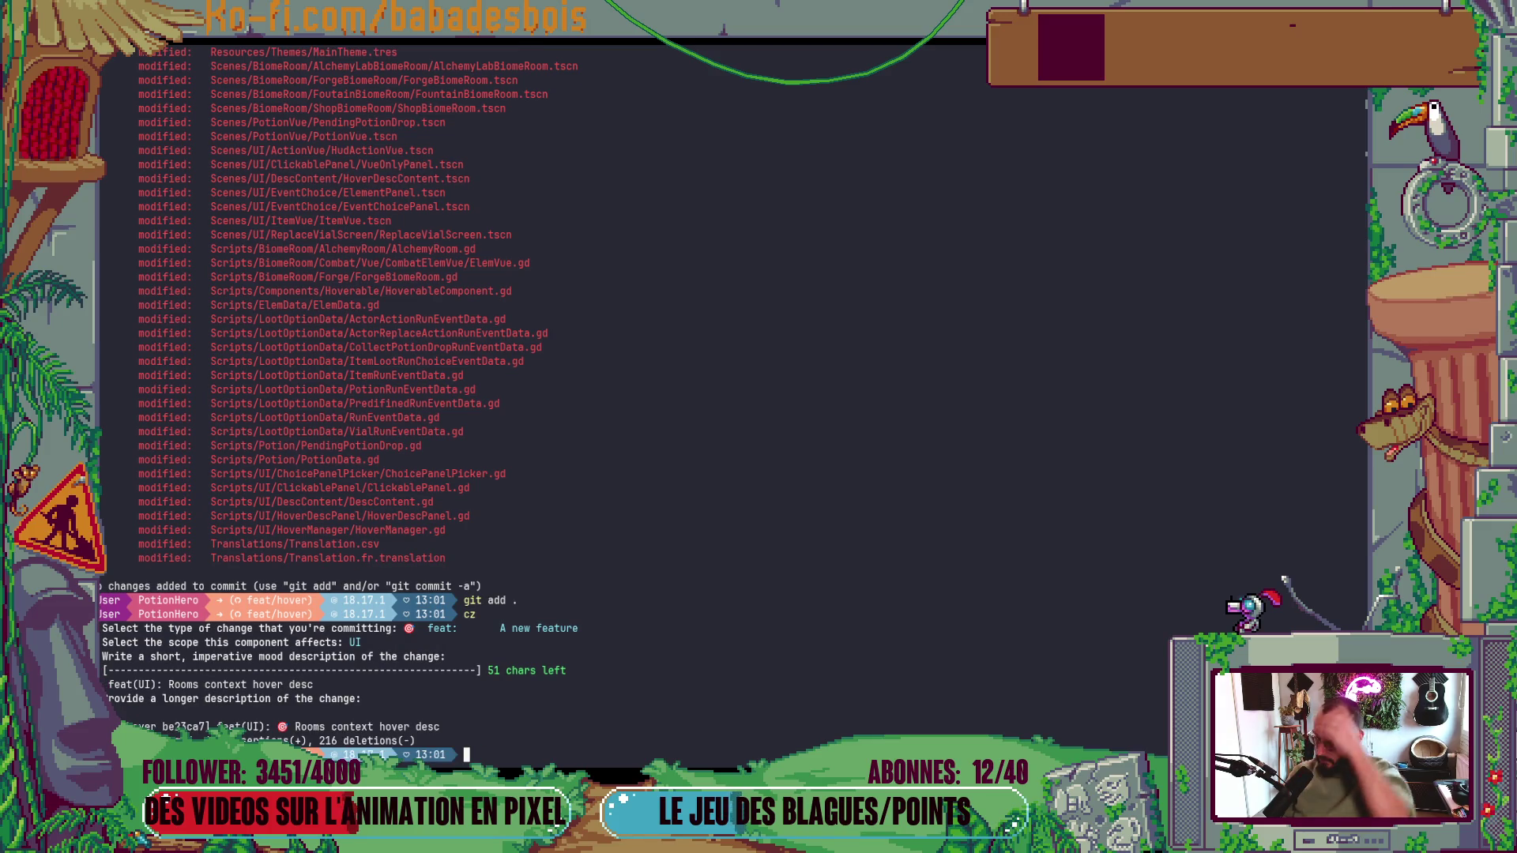
key(alt+Tab)
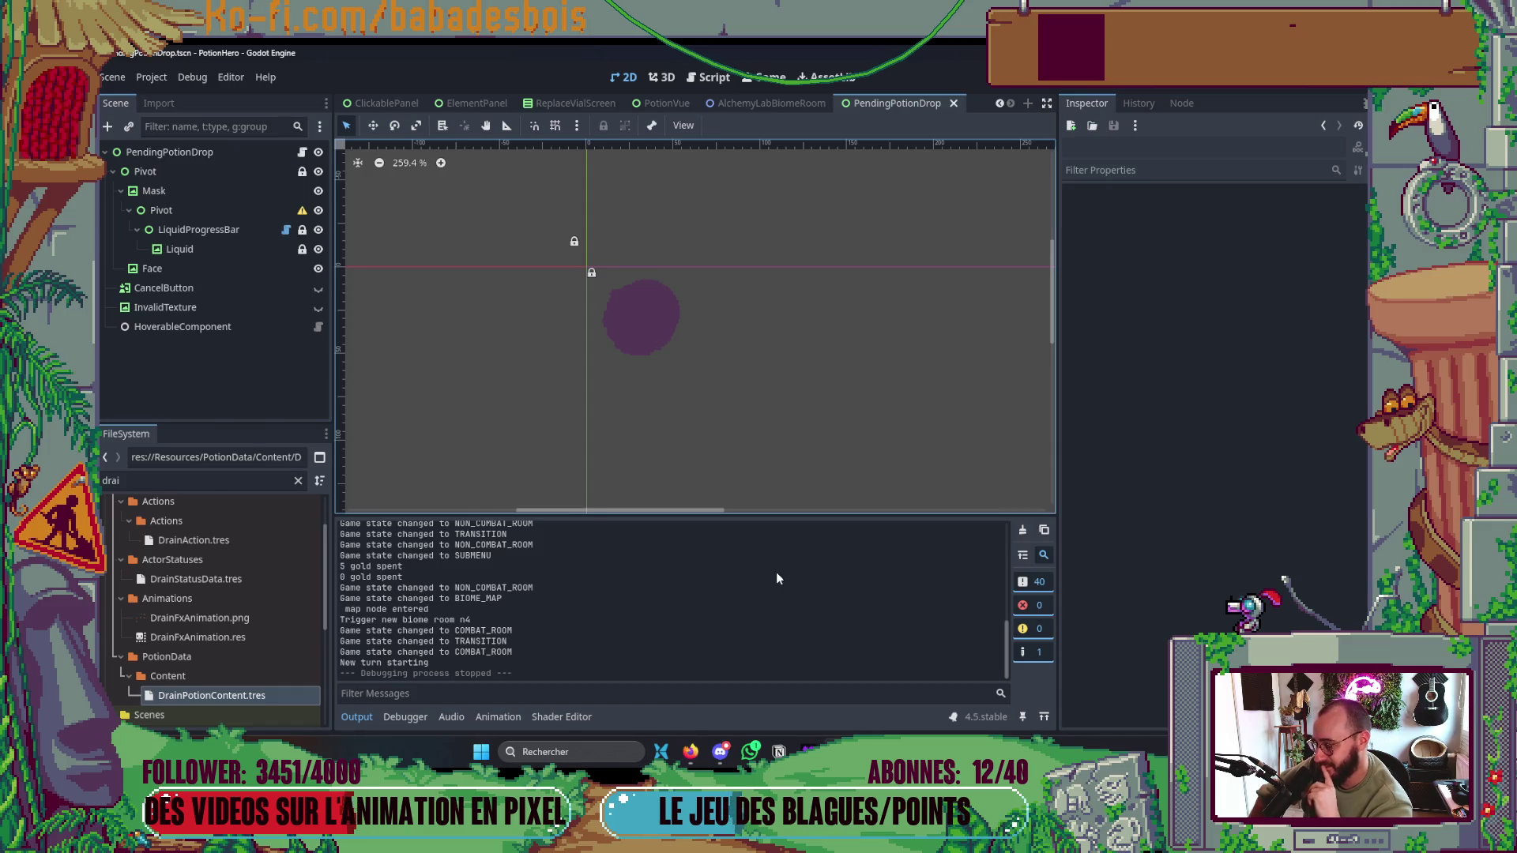
- Open the Windows notification centre and calendar, dismiss it, then bring it up again
key(super+n)
key(Escape)
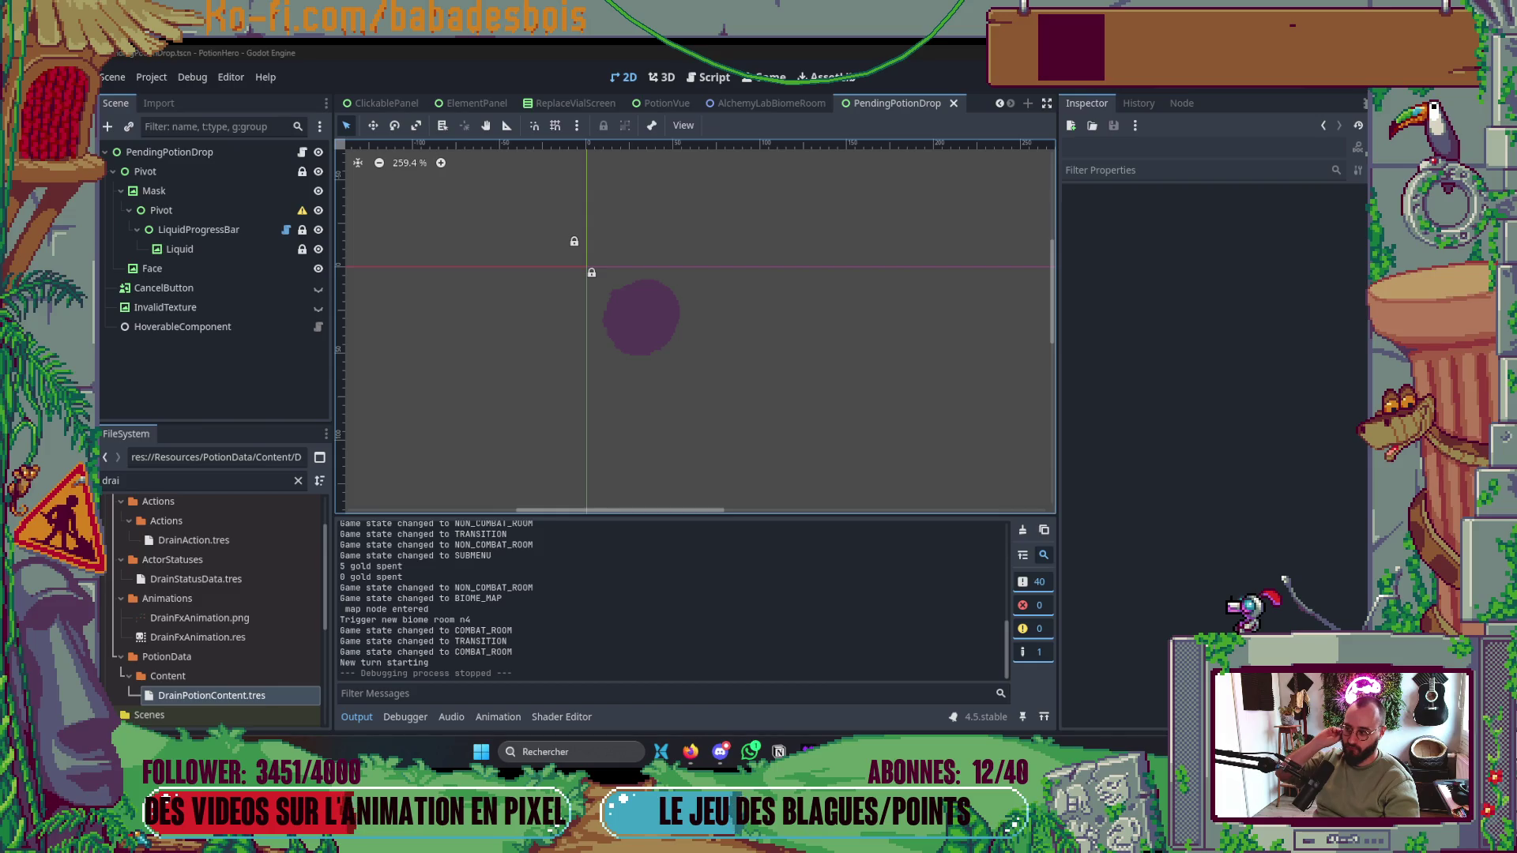
key(super+n)
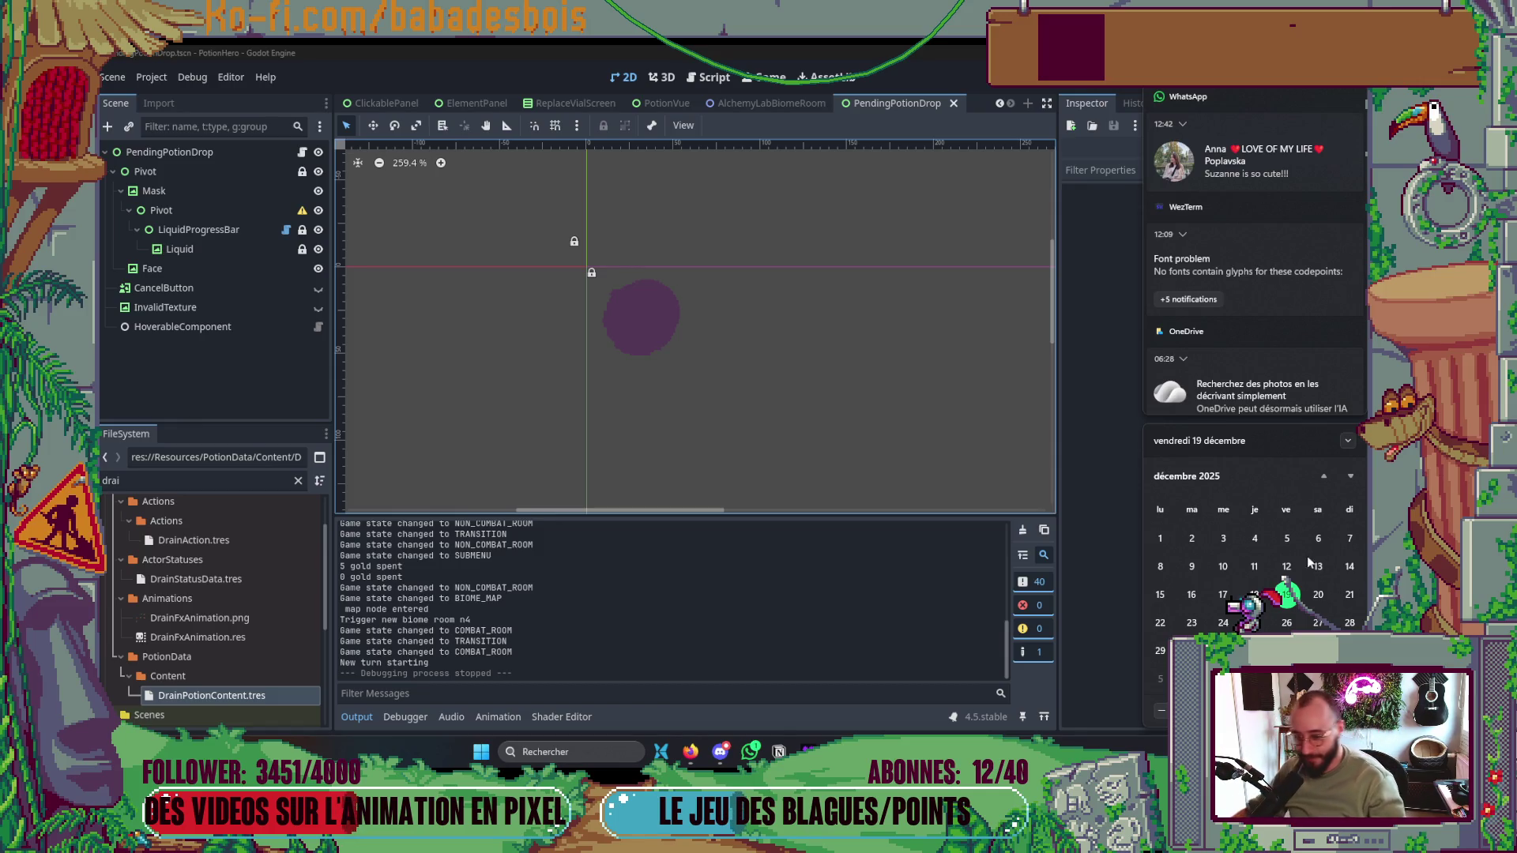
- Open the streamer's Twitch channel from the bookmark in a new Firefox tab and pause the live video
click(692, 755)
click(739, 60)
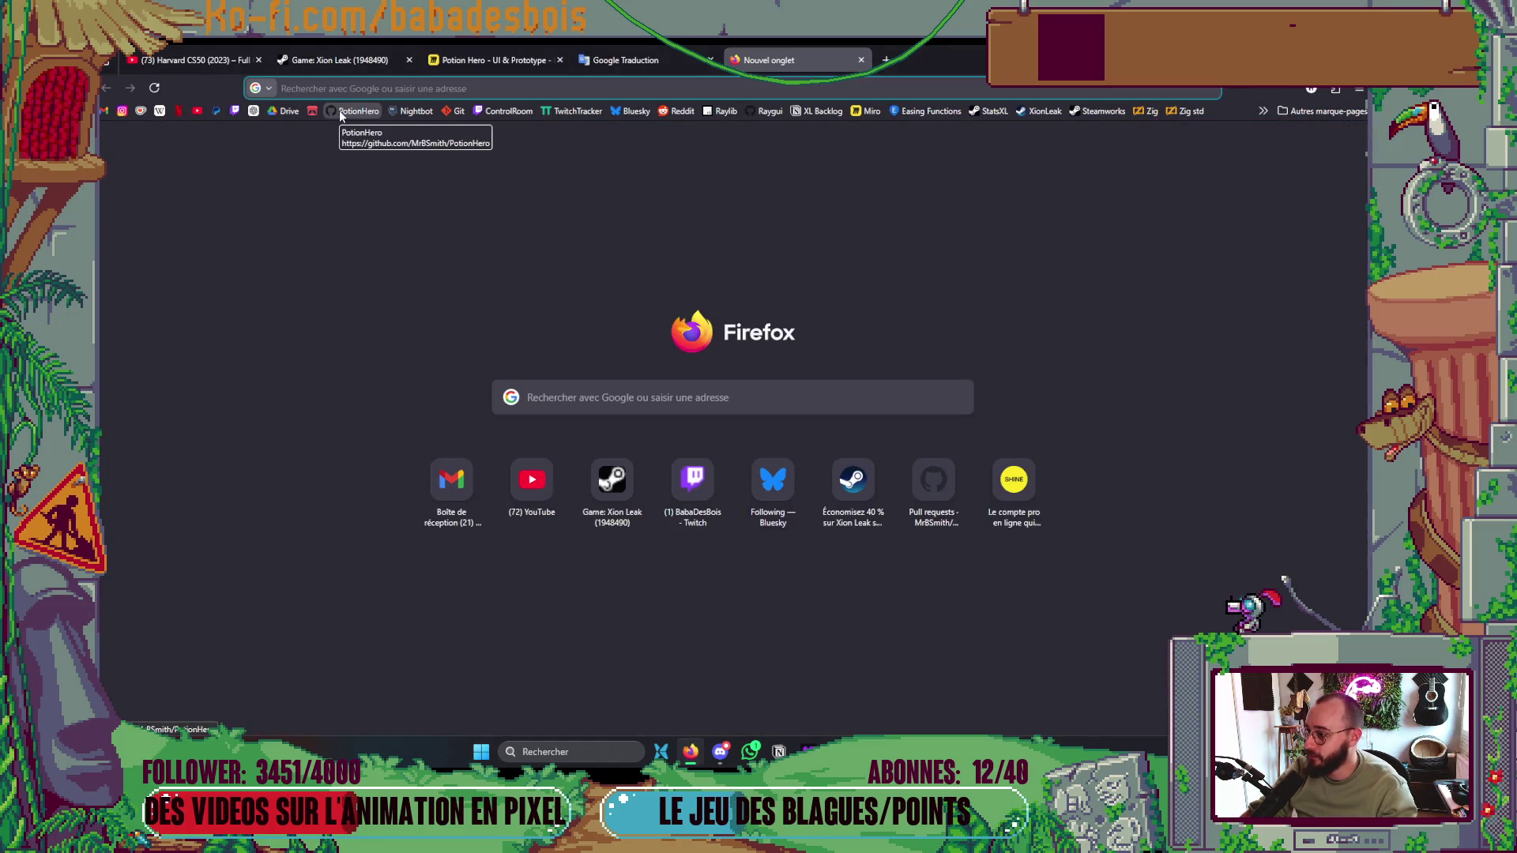
click(241, 112)
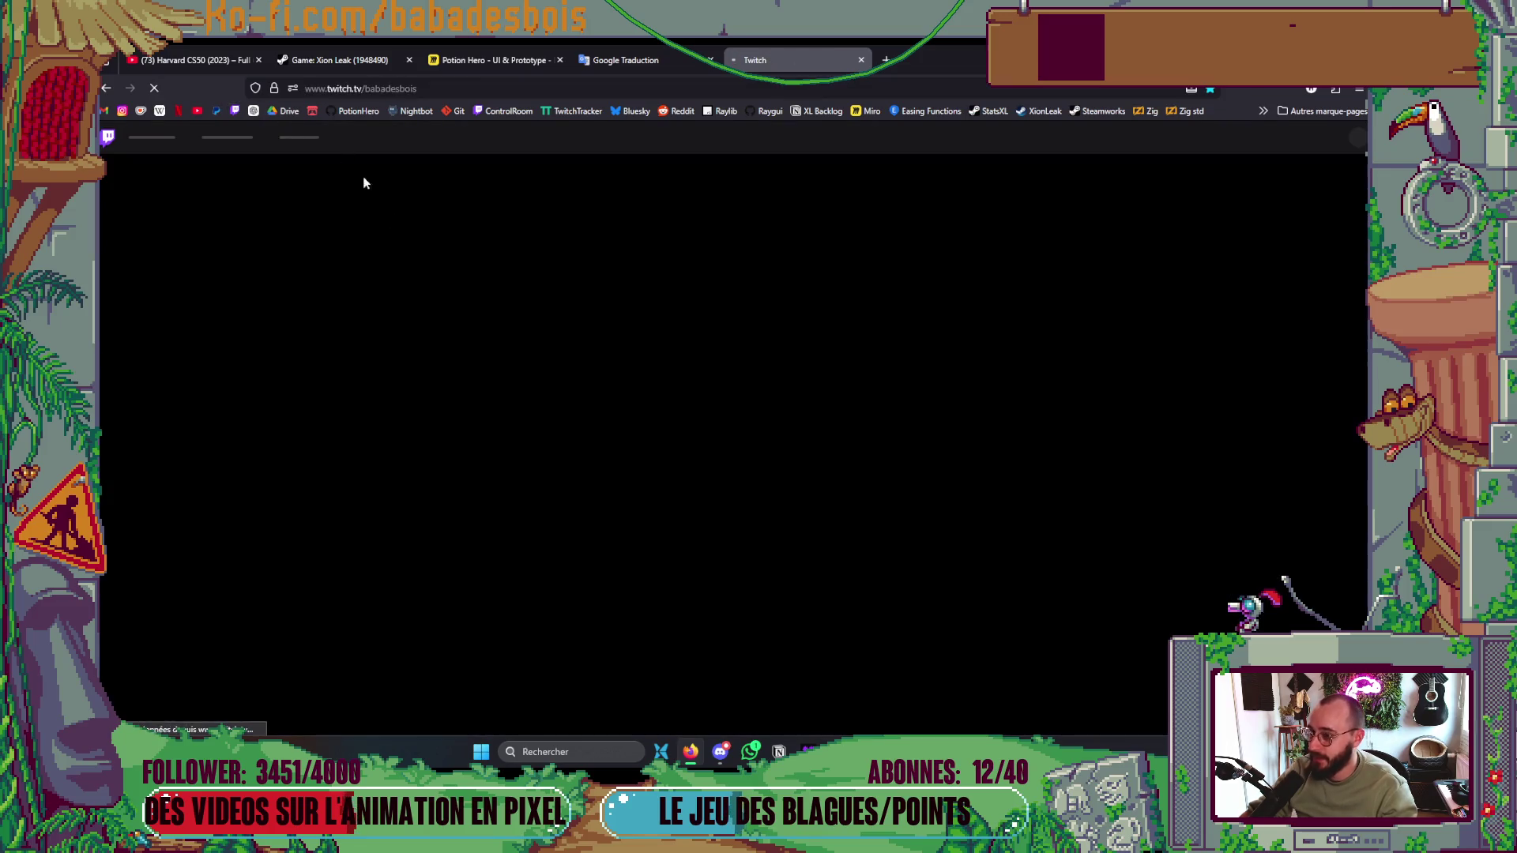
click(140, 646)
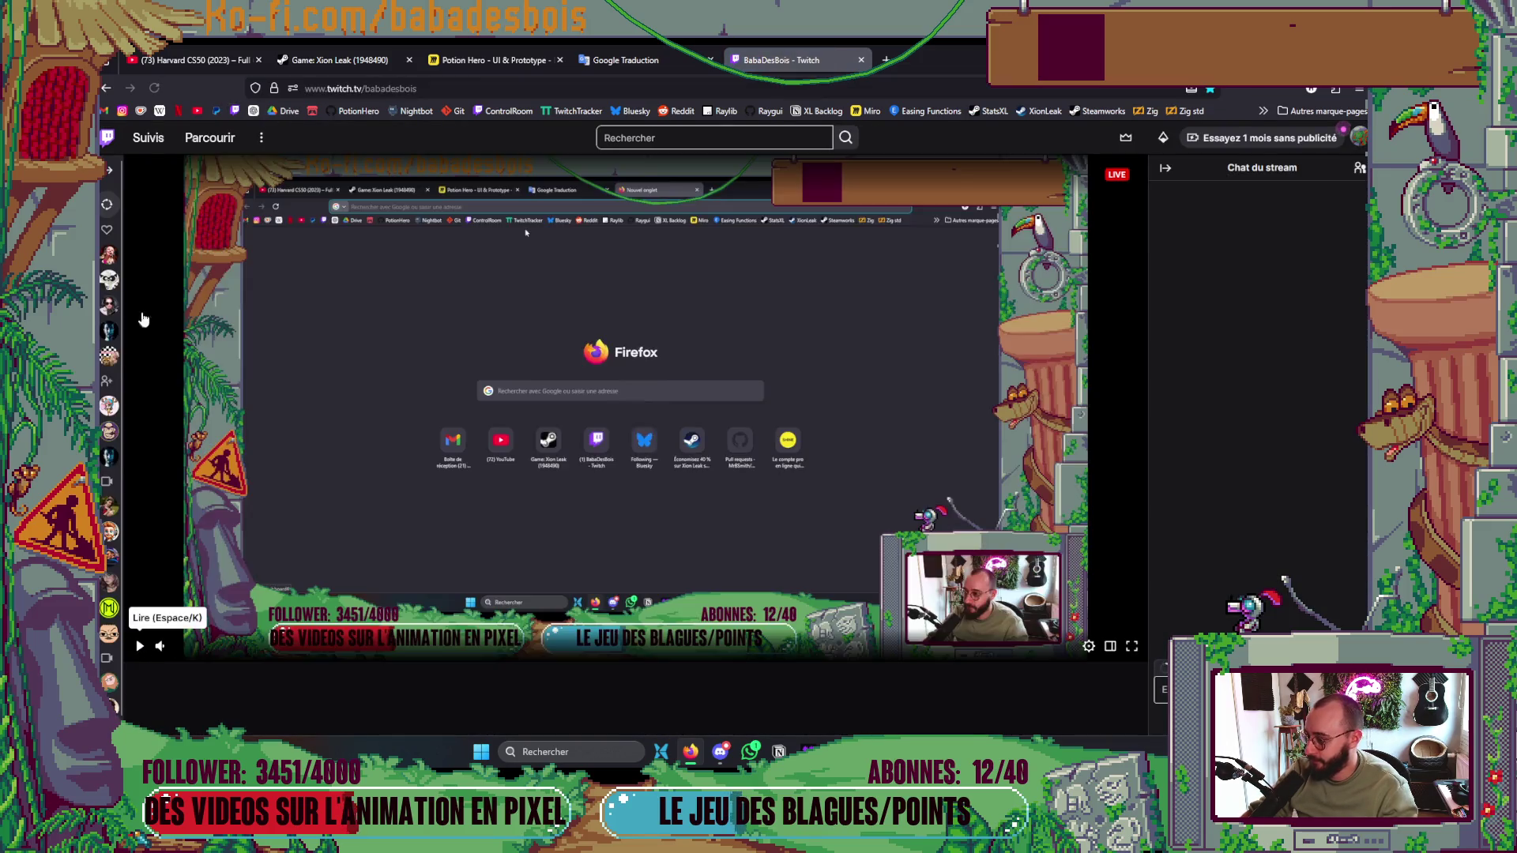